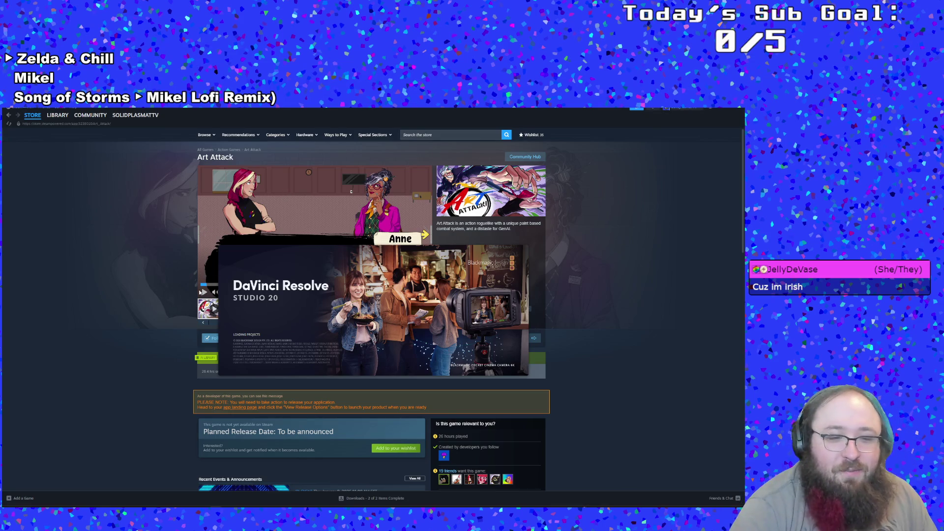
Pause the Art Attack trailer in the browser and End task on the frozen DaVinci Resolve loader.
right_click(215, 506)
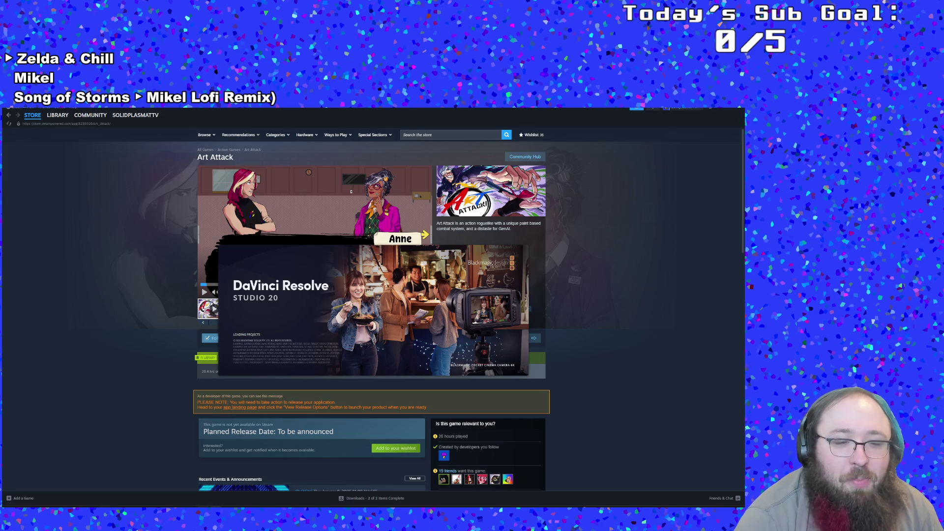
key(alt+Tab)
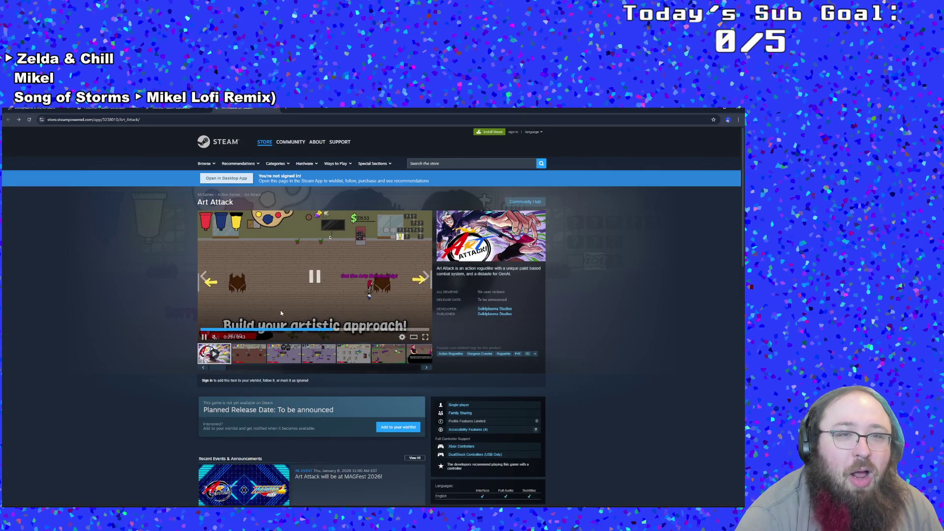
click(379, 250)
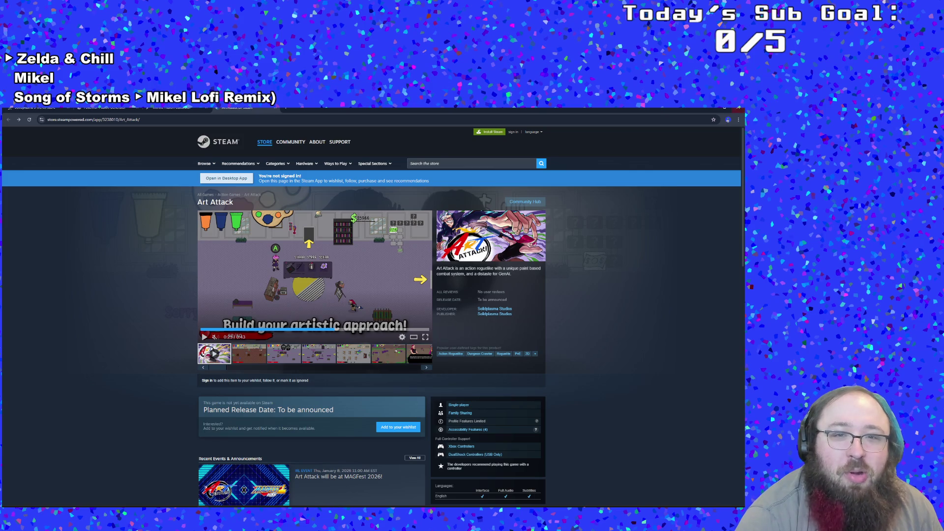
key(alt+Tab)
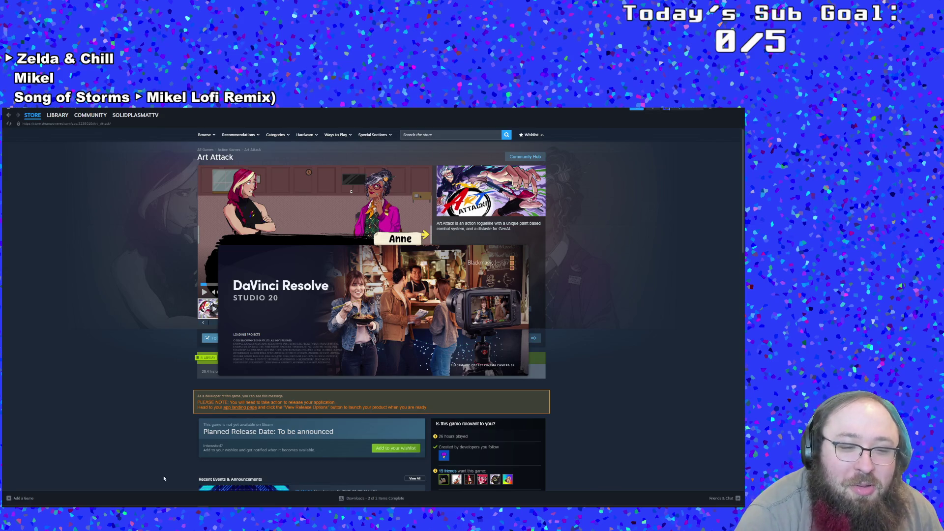
right_click(203, 505)
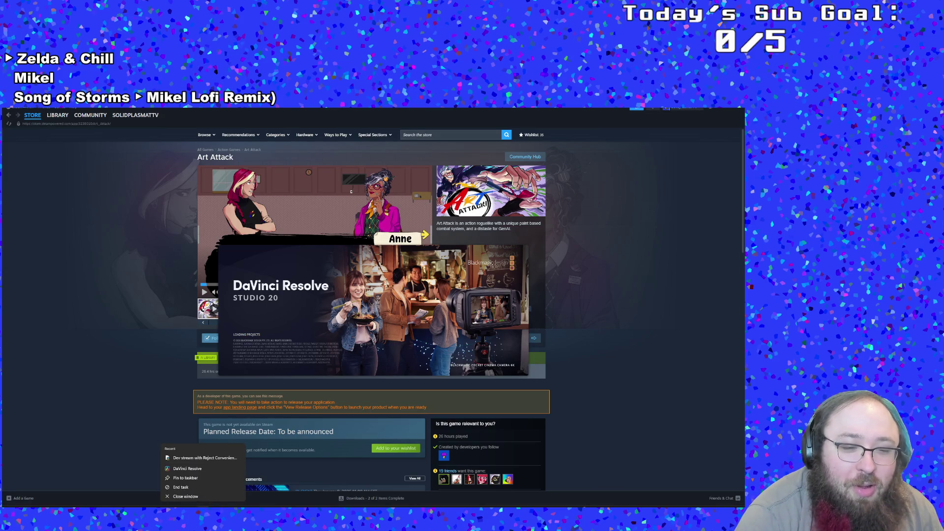
click(186, 496)
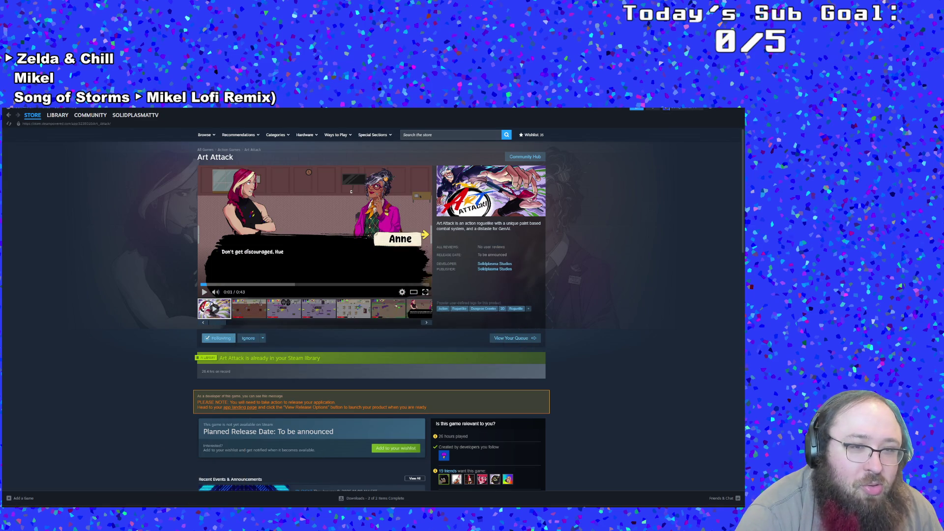
Launch DaVinci Resolve from a Start-menu search for 'da'.
click(10, 503)
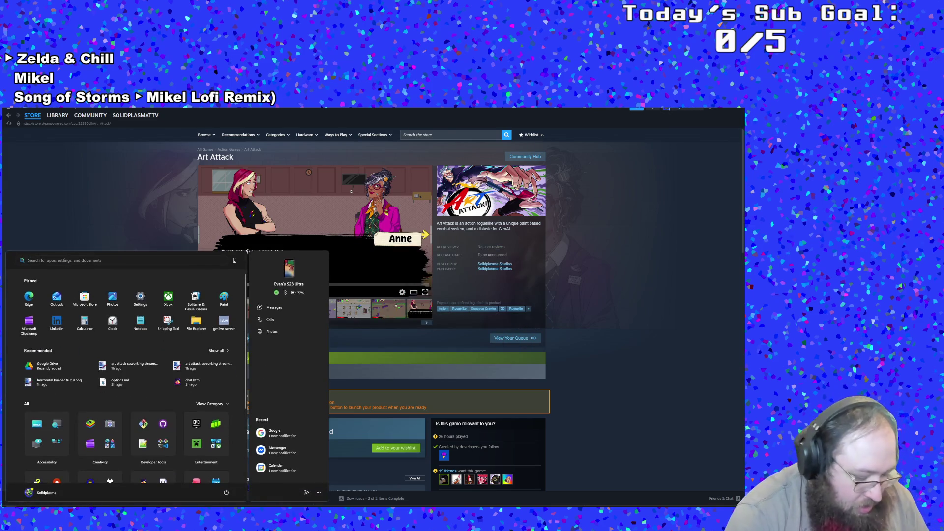
text(da)
click(55, 312)
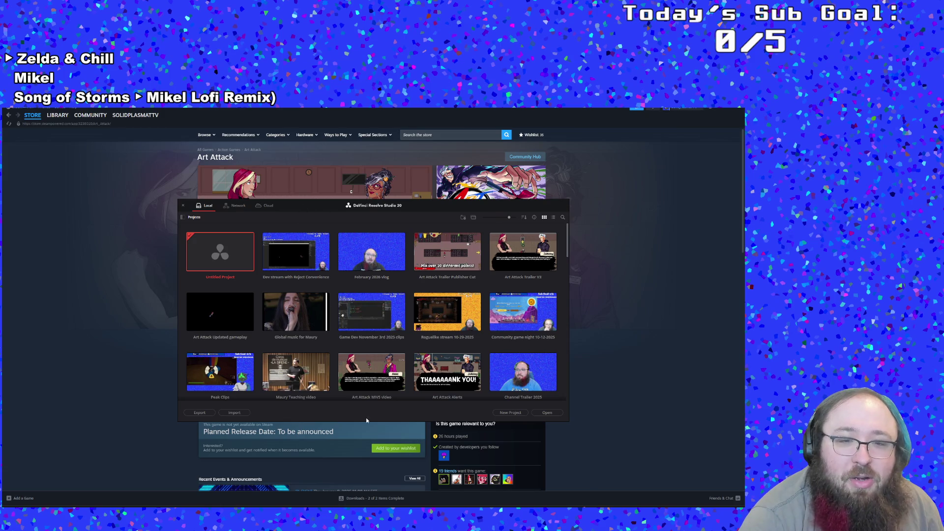
Create a new project named 'Art Attack Shorts', correcting typos in the name.
click(503, 414)
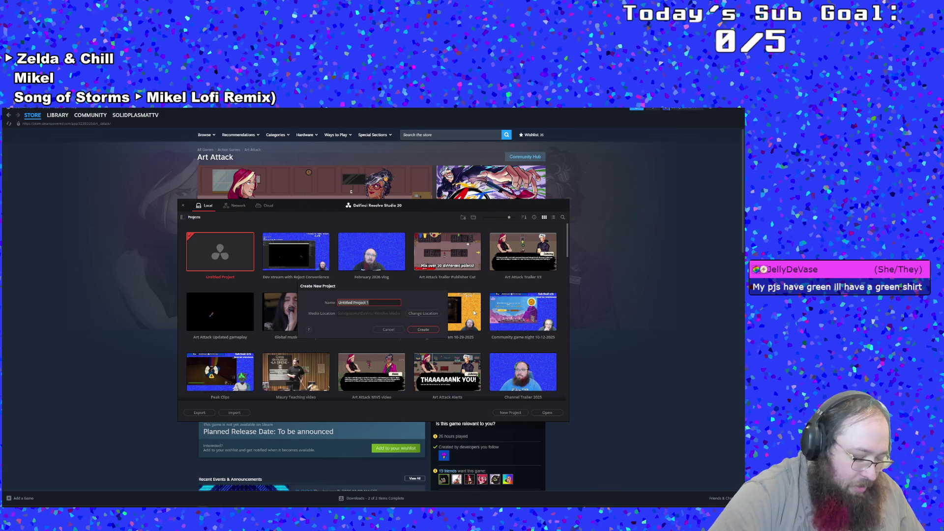
text(Artr)
key(BackSpace)
text(Attack)
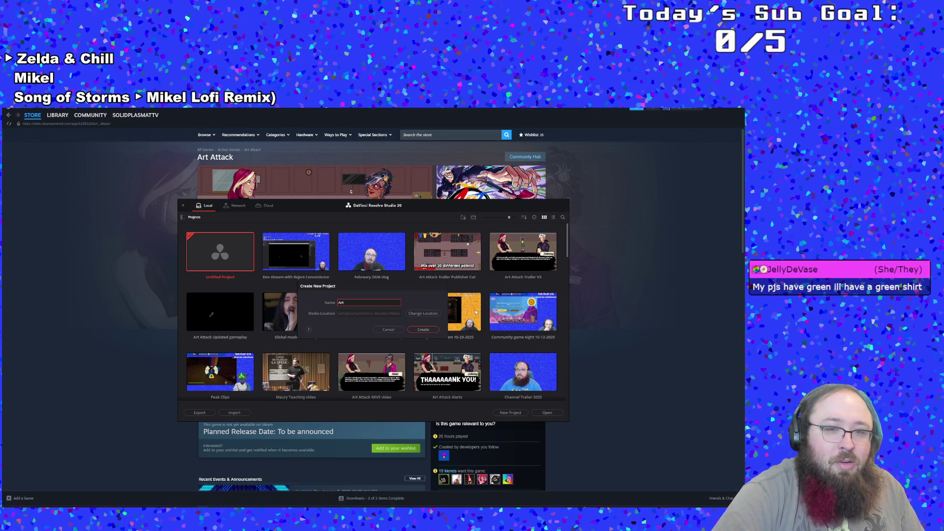
text( shir)
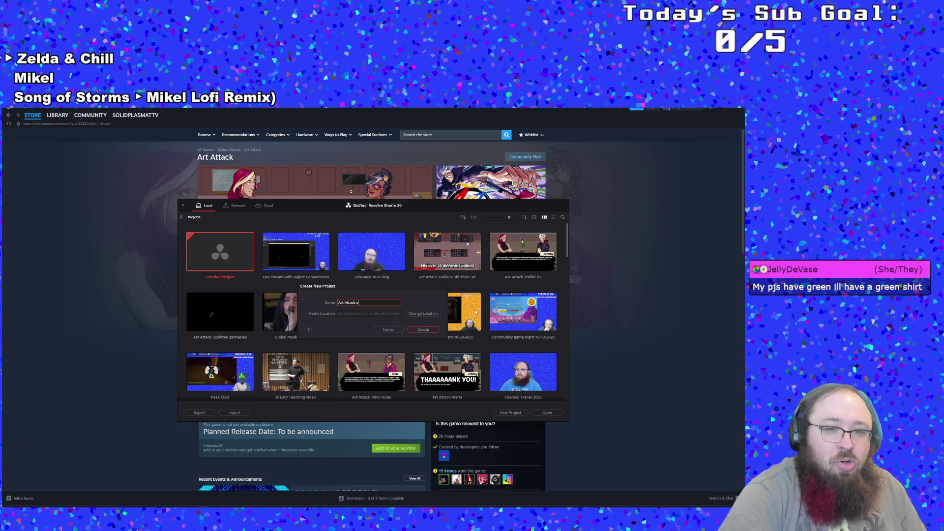
key(BackSpace)
key(BackSpace)
key(BackSpace)
text(Short)
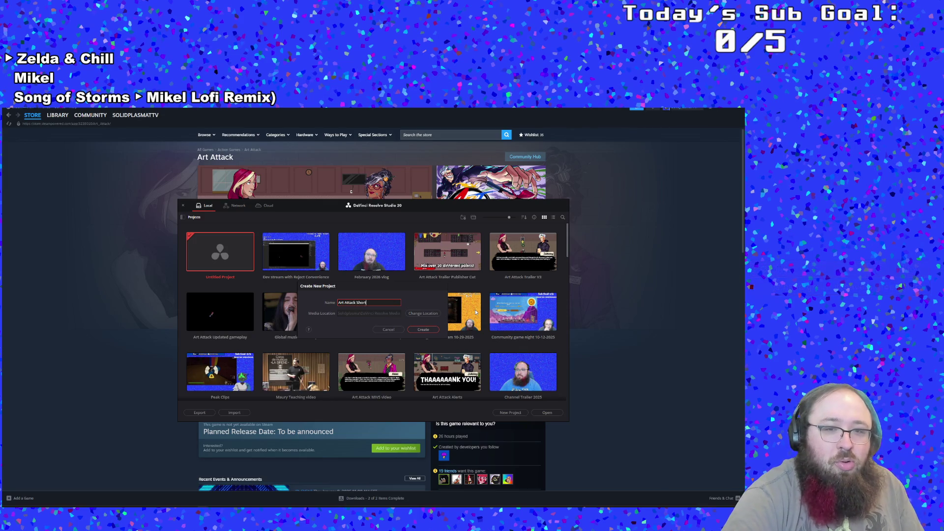
key(Return)
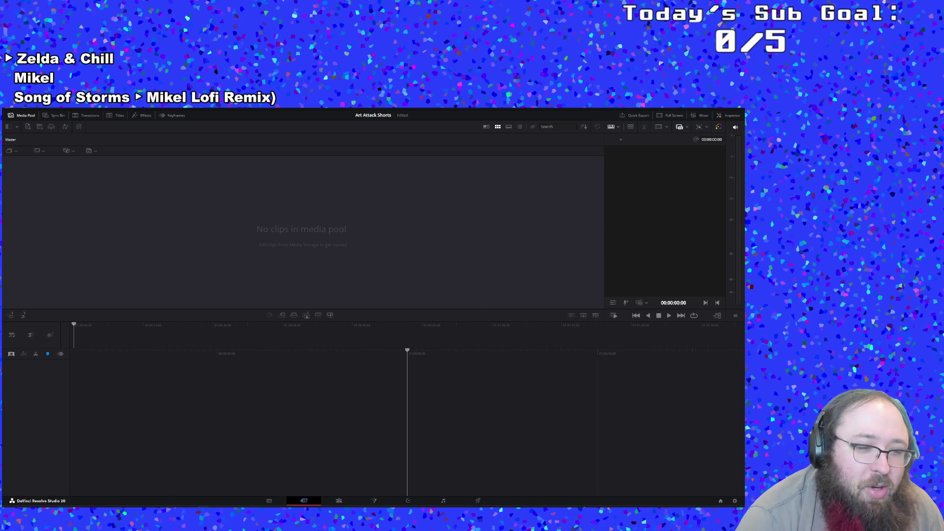
Drag the social media, Shorts and Scope Creep footage files from File Explorer into the Media Pool.
key(super+e)
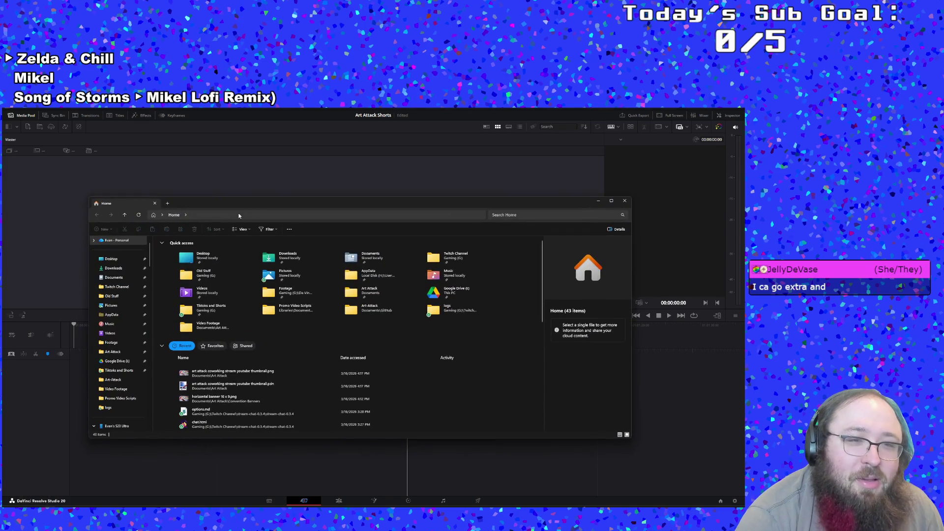
drag(238, 206, 0, 207)
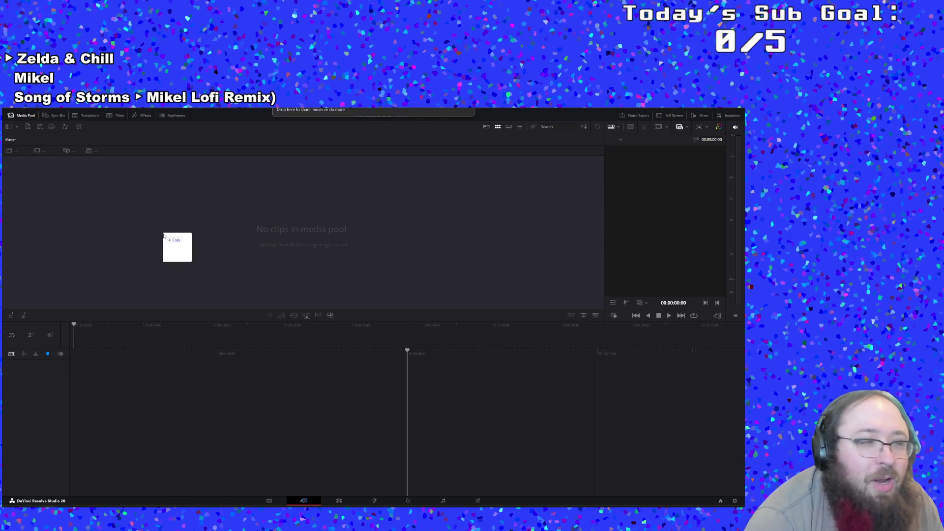
drag(49, 319, 177, 247)
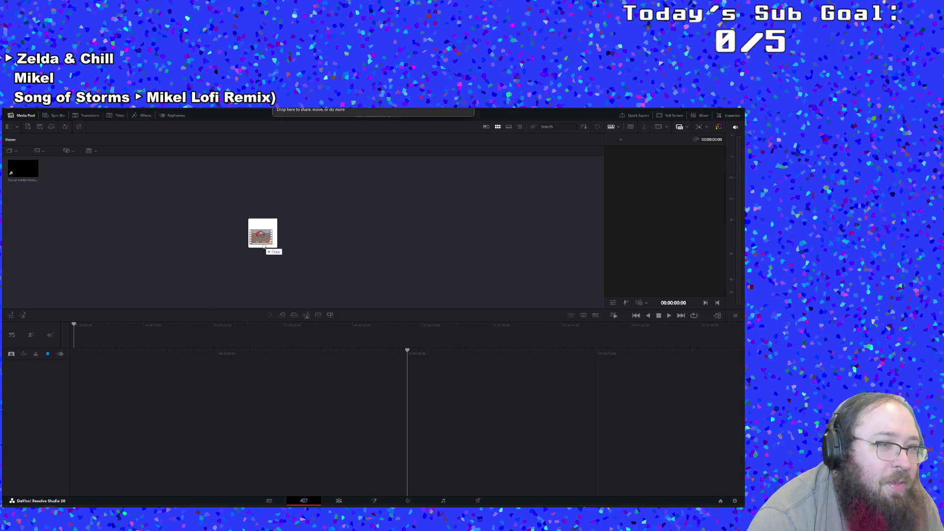
drag(226, 286, 264, 228)
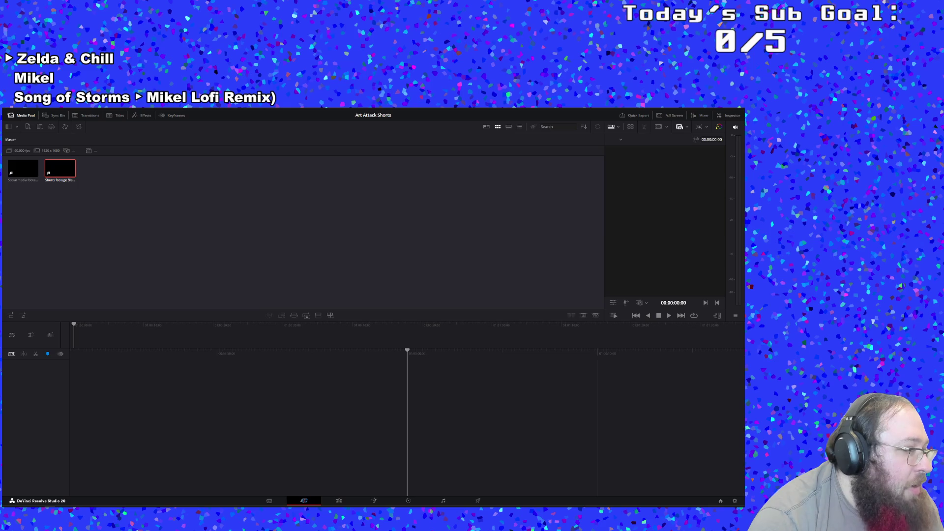
drag(255, 258, 255, 213)
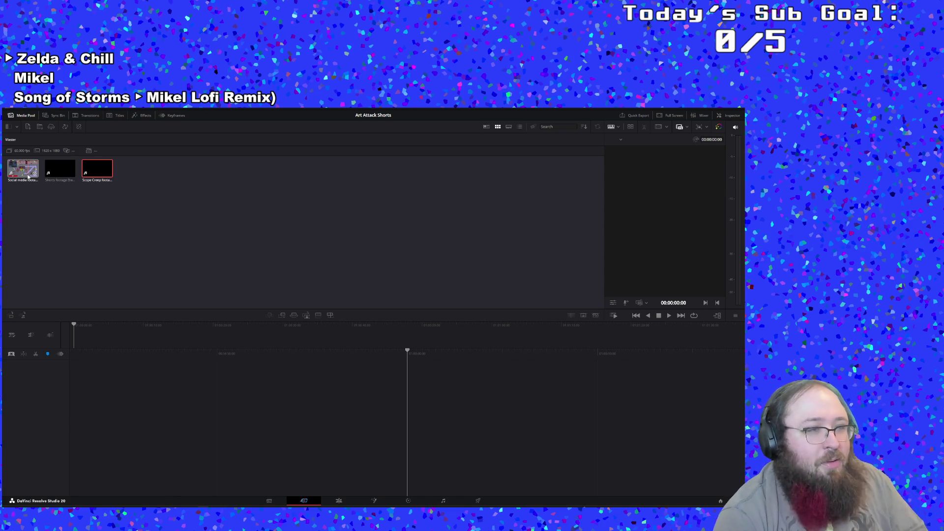
Check the Media page, return to the Cut page, and deselect the pool clips.
click(269, 501)
click(301, 501)
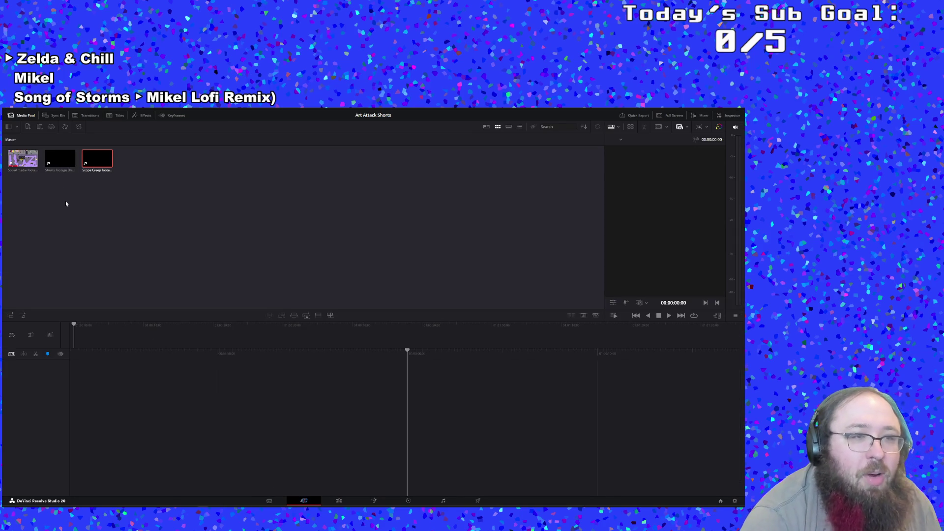
click(67, 203)
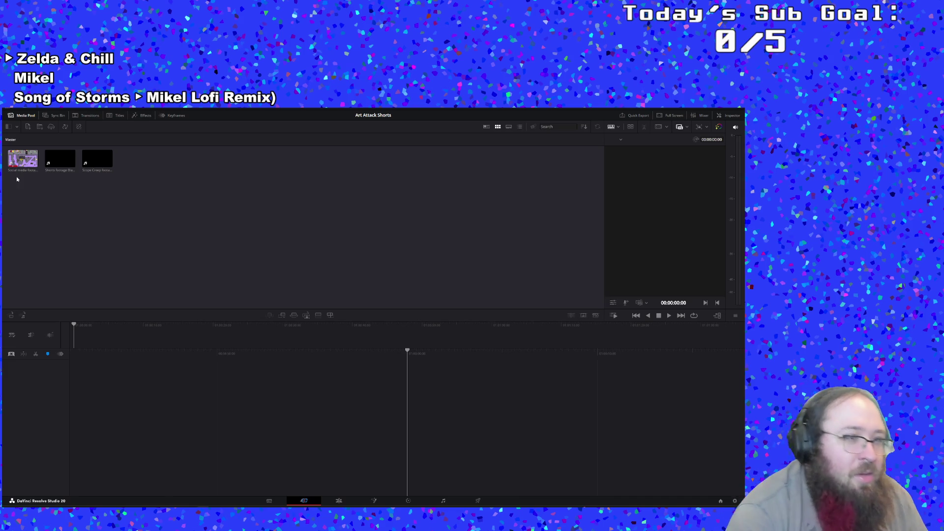
Drop the social media footage onto a new Timeline 1 and switch to the Edit page.
drag(23, 158, 140, 433)
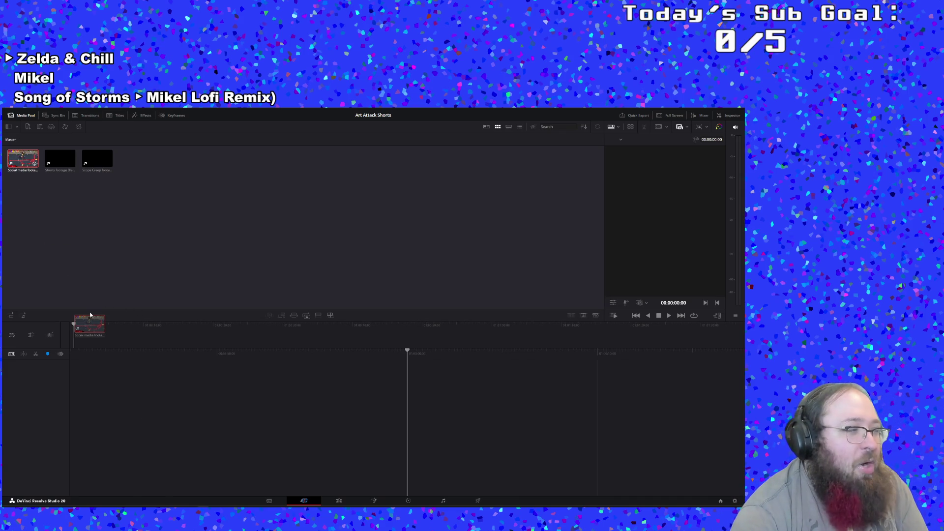
drag(144, 322, 239, 291)
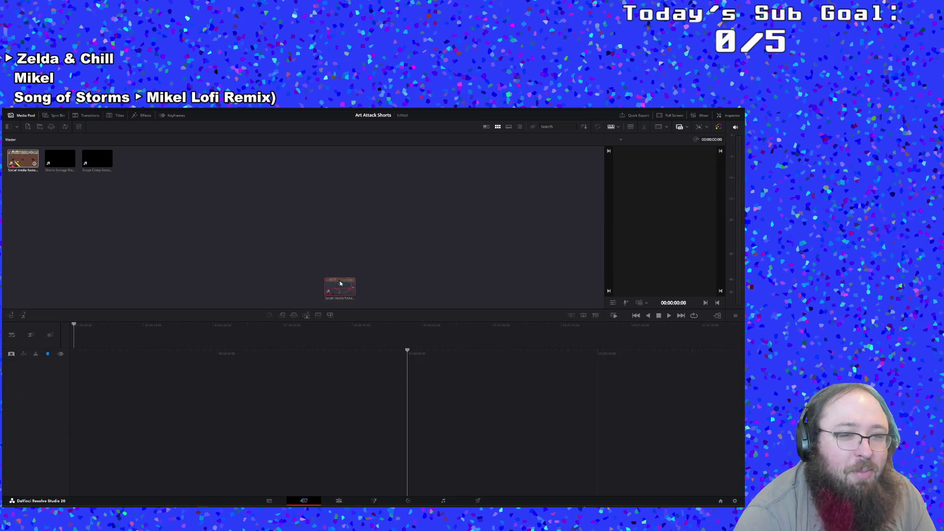
mouse_move(135, 158)
mouse_down()
mouse_move(426, 368)
mouse_move(407, 374)
mouse_up()
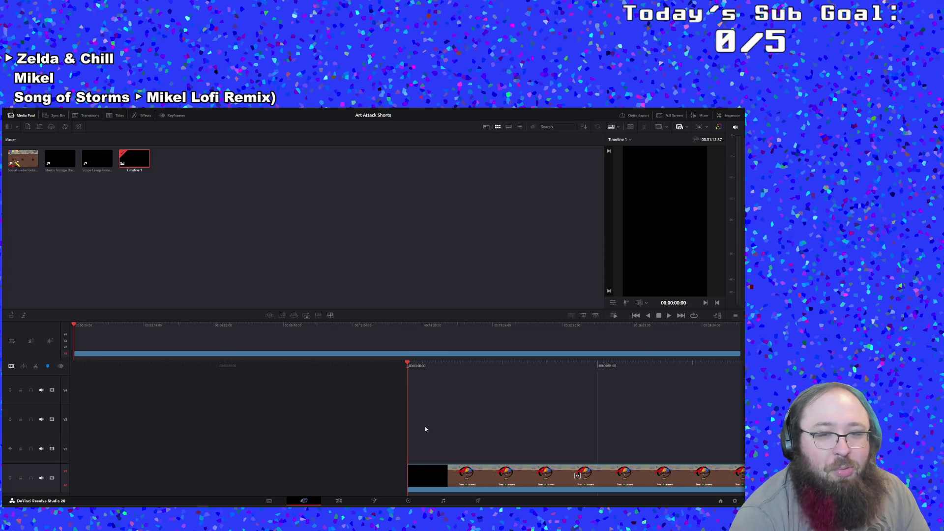
click(331, 501)
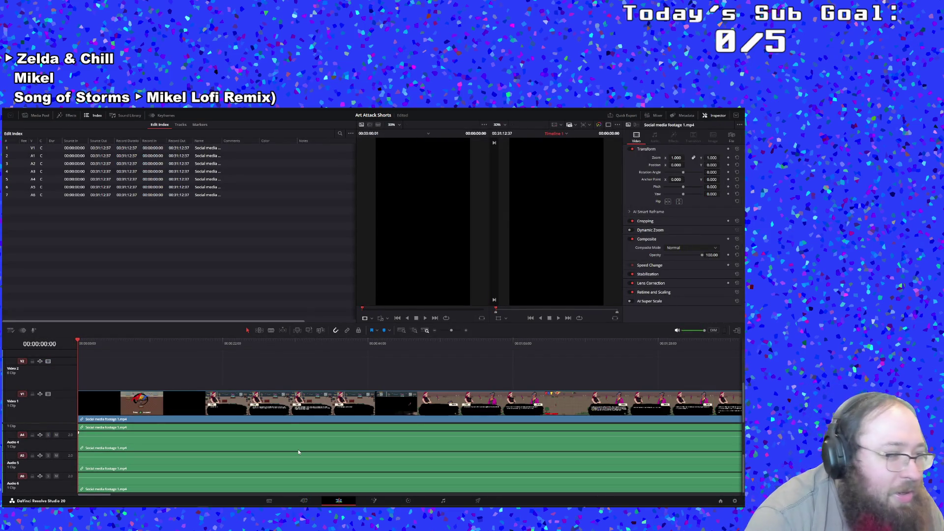
scroll(298, 449, up, 3)
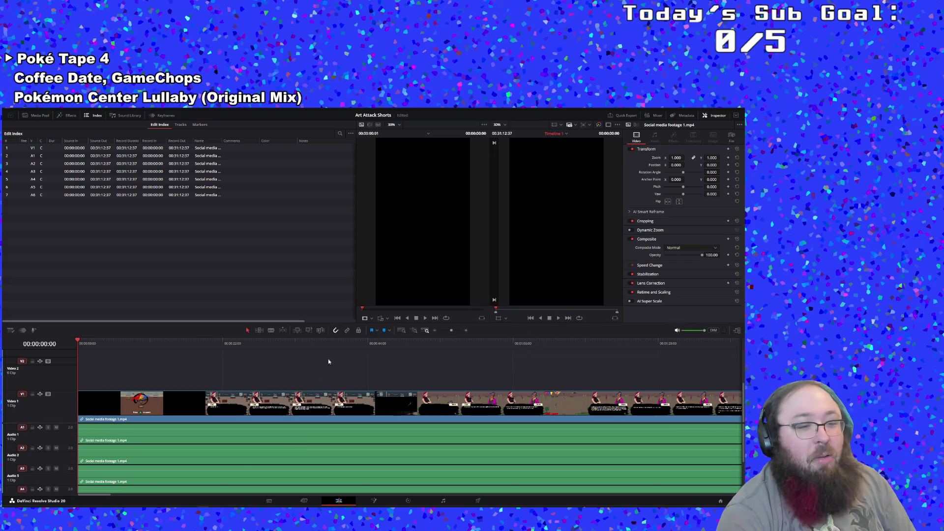
Start the Outbound Demo update in the Steam library, then play On-Together: Virtual Co-Working.
key(alt+Tab)
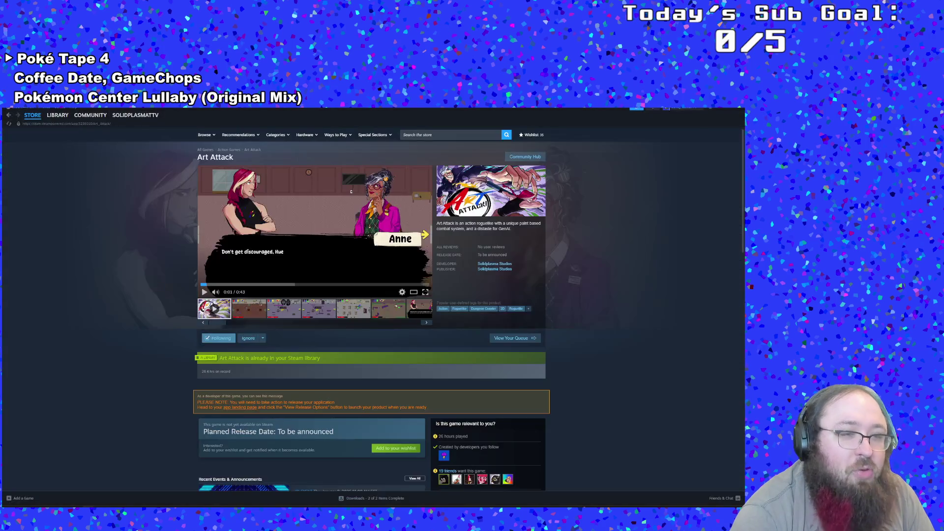
mouse_move(57, 115)
click(63, 118)
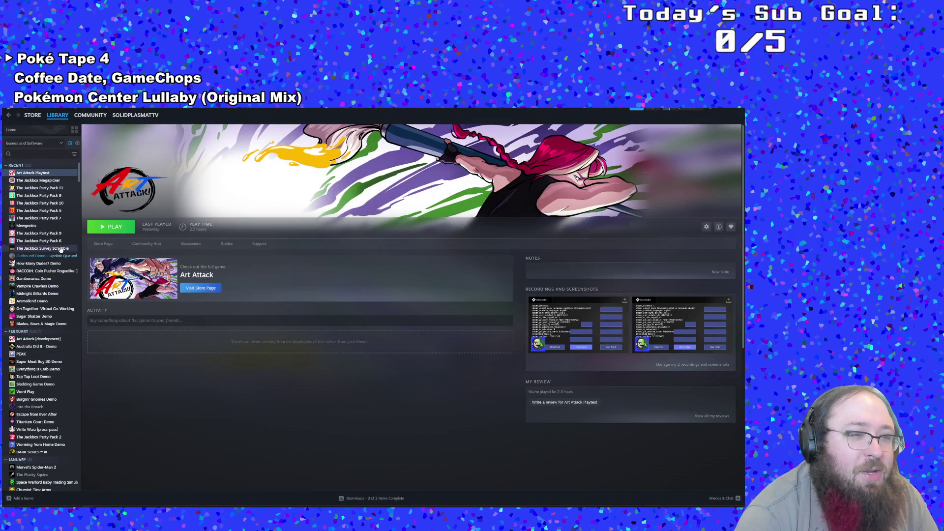
click(30, 256)
click(101, 227)
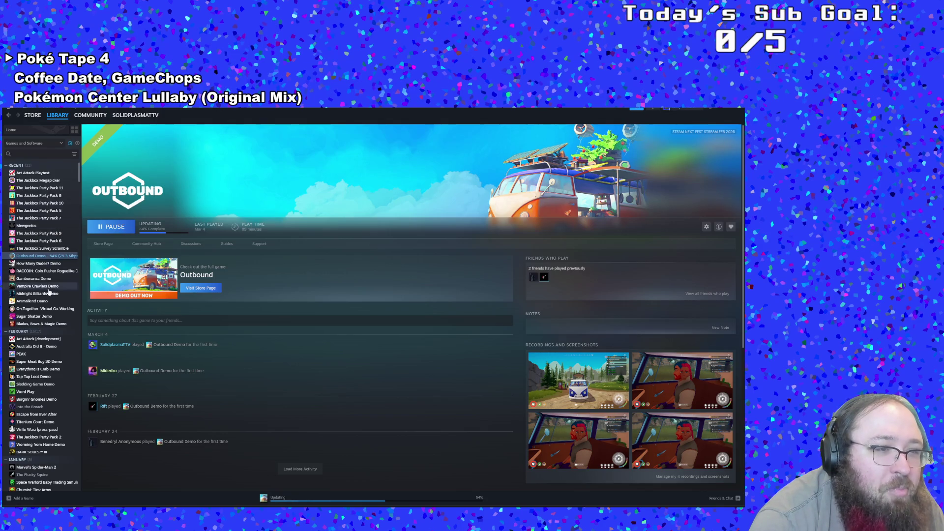
click(51, 308)
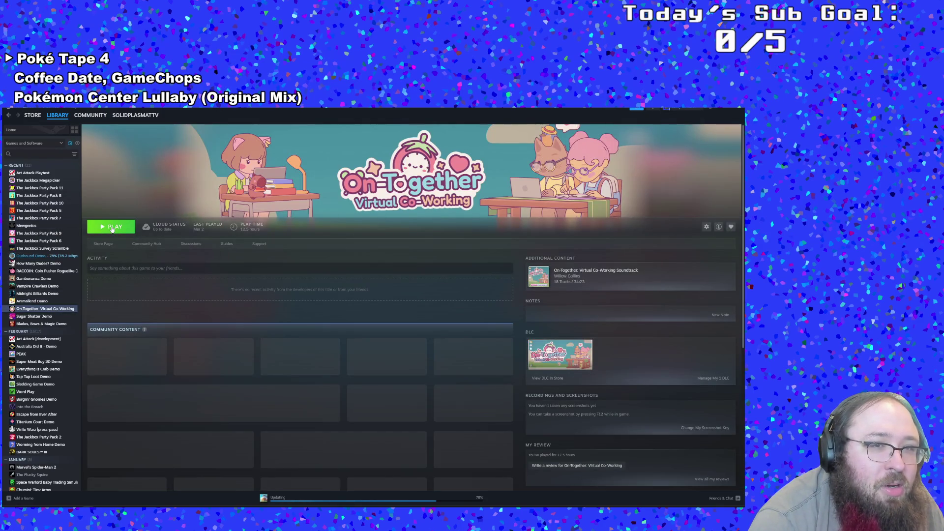
click(113, 228)
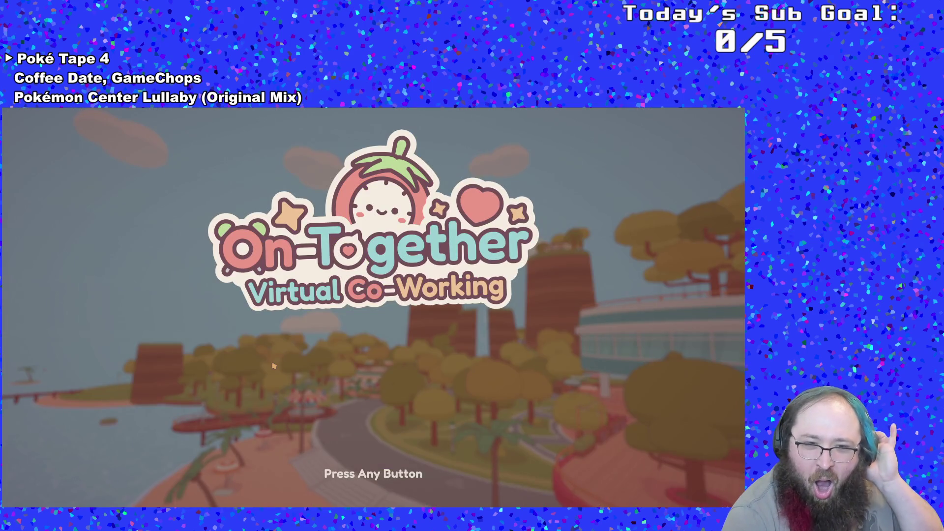
Open Create Game and name the co-working session for the Twitch/YouTube stream.
click(274, 366)
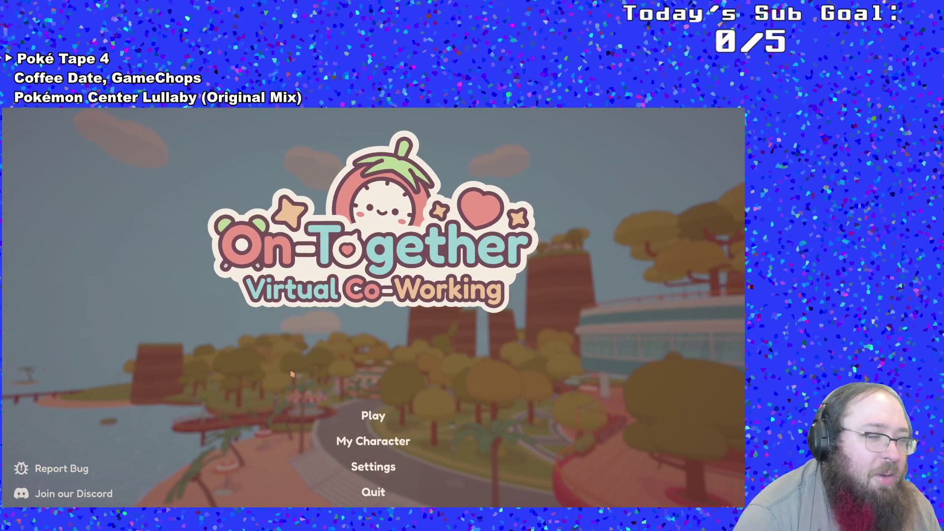
click(363, 418)
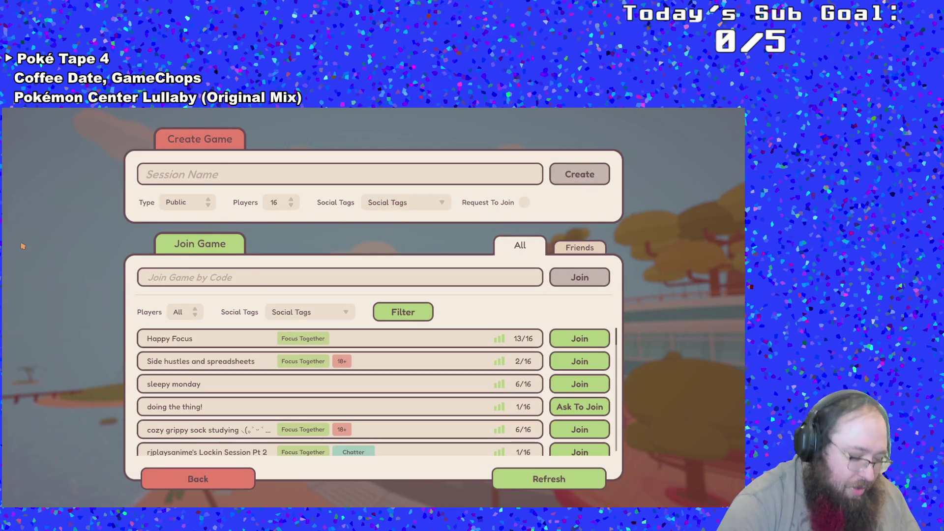
text(Solidplasma)
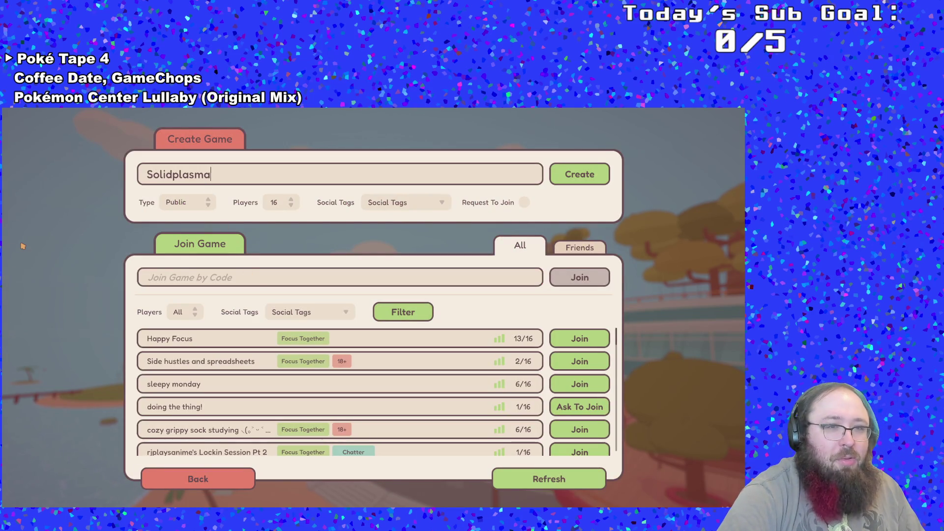
text('s Coworking )
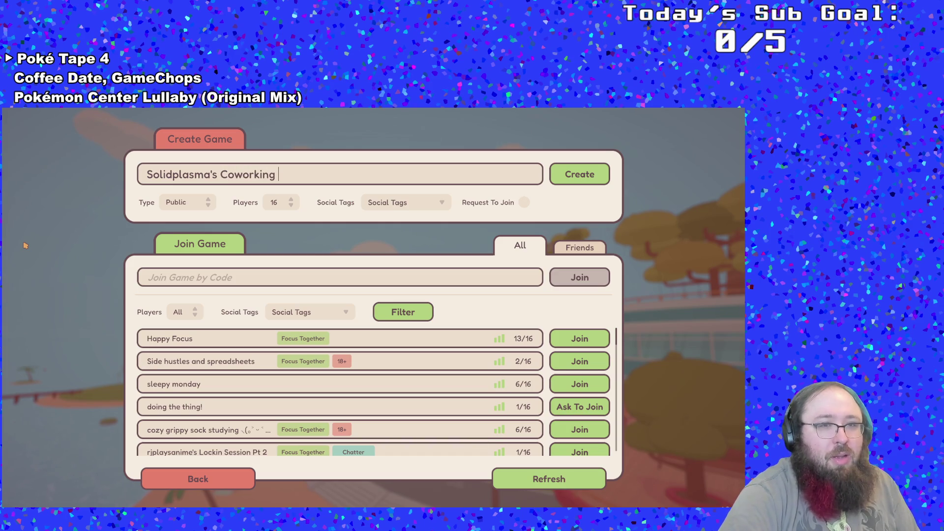
text(Twitch)
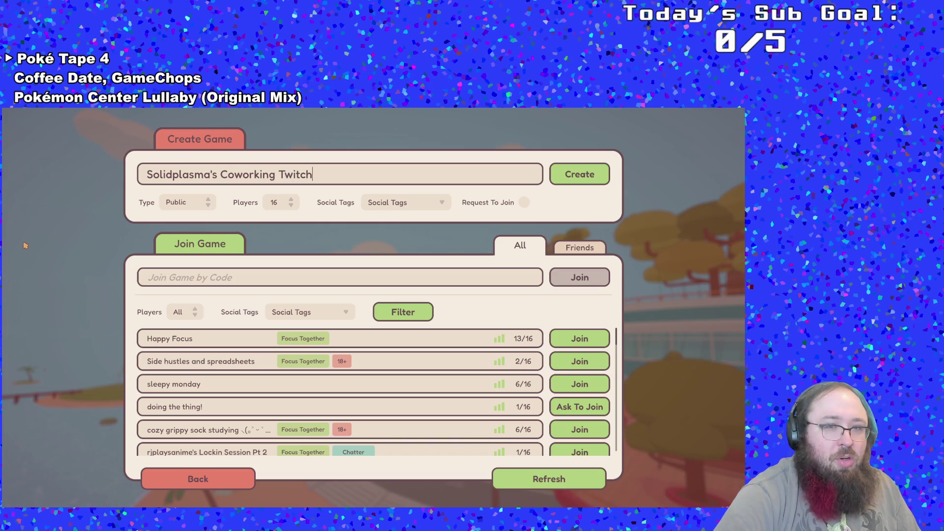
text(Youtub)
key(BackSpace)
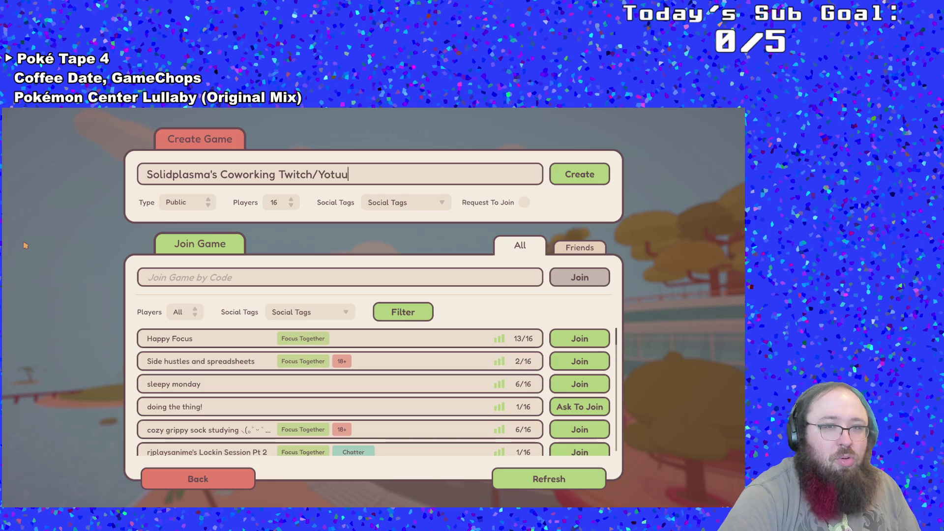
key(BackSpace)
key(BackSpace)
key(BackSpace)
text(Tube)
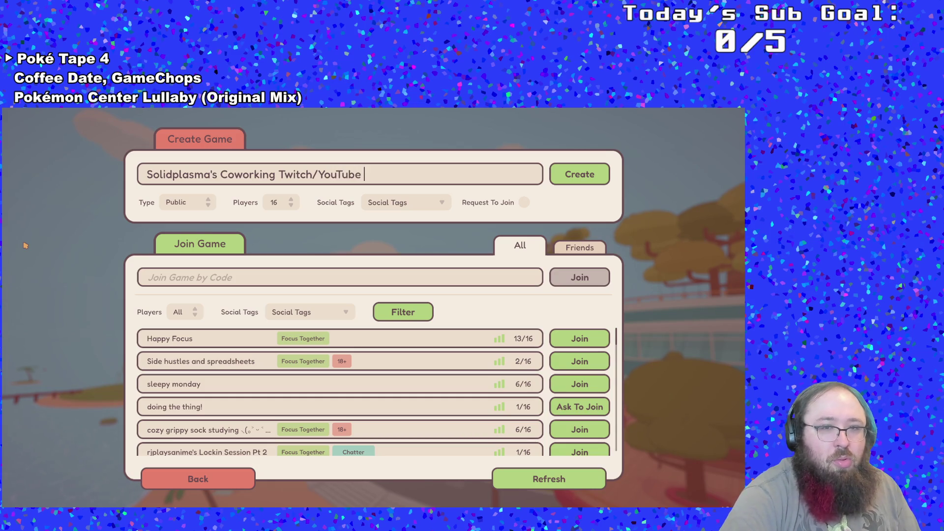
text( Stream)
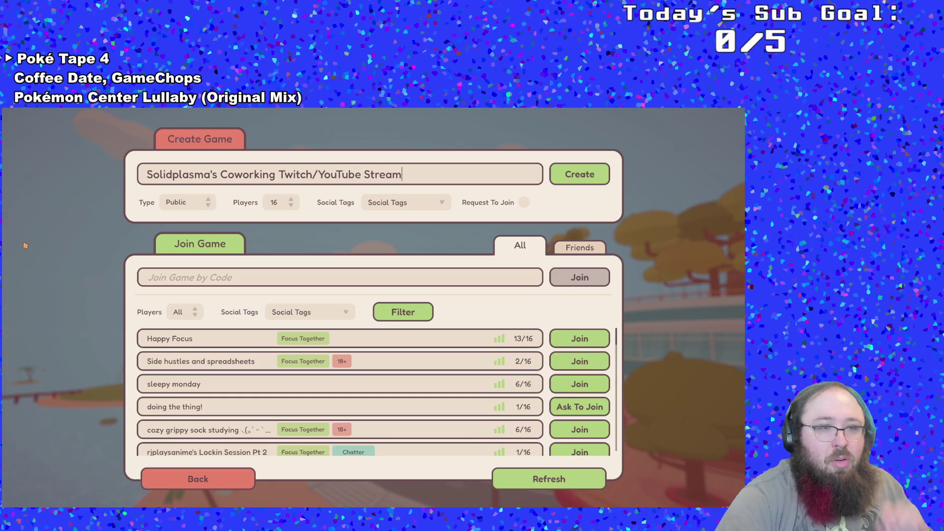
Tag the session 18+ and Chatter, then create it.
click(389, 203)
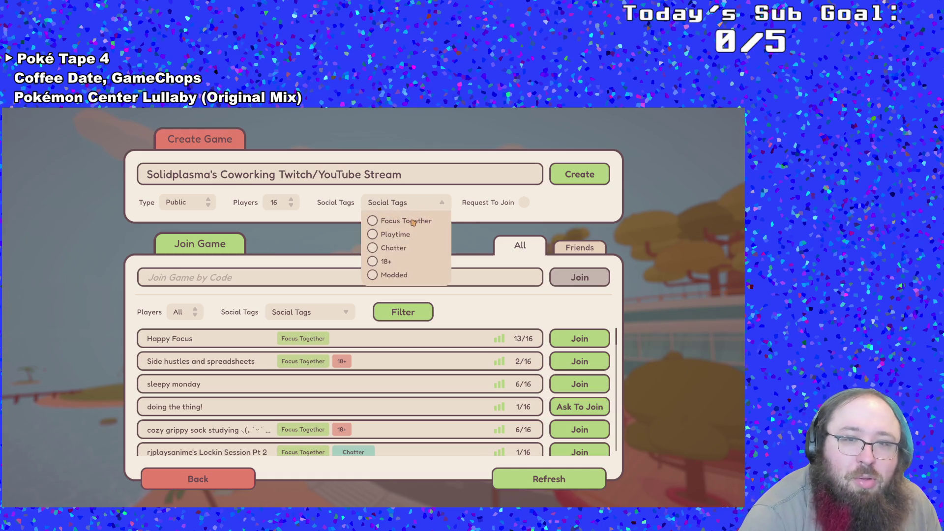
click(381, 259)
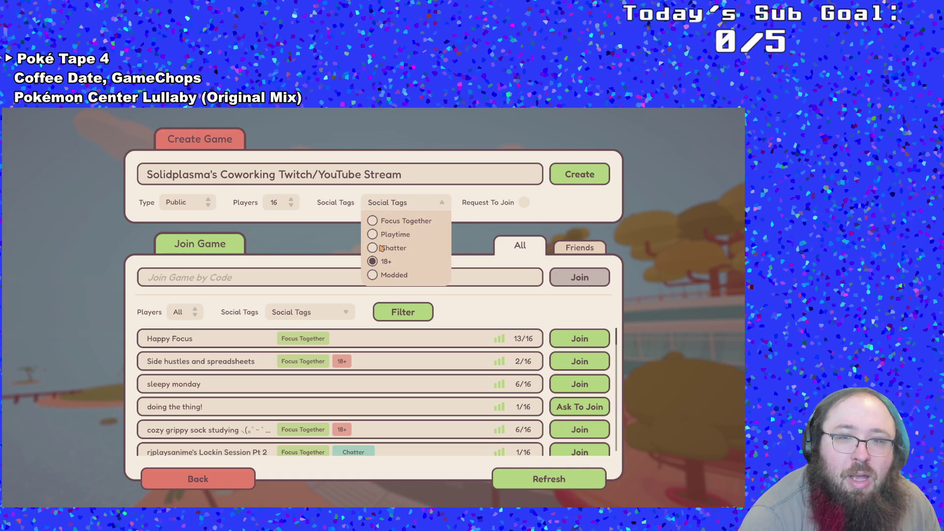
click(374, 249)
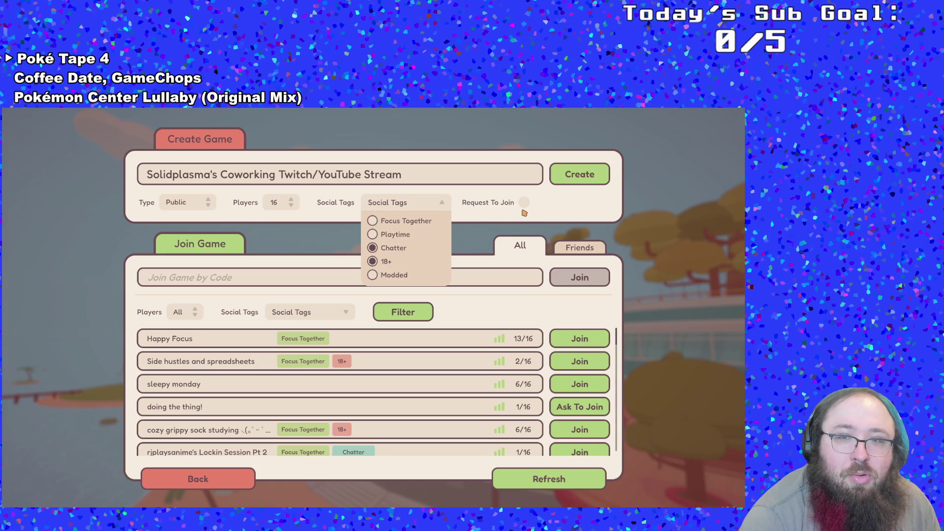
click(575, 178)
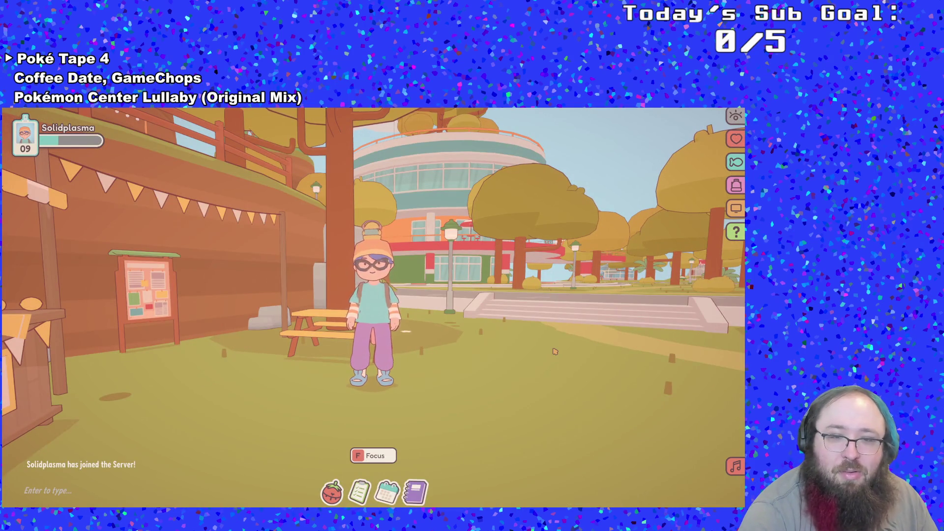
Mark Draw Networking Diagram as done in the Misc to-do list.
key(a)
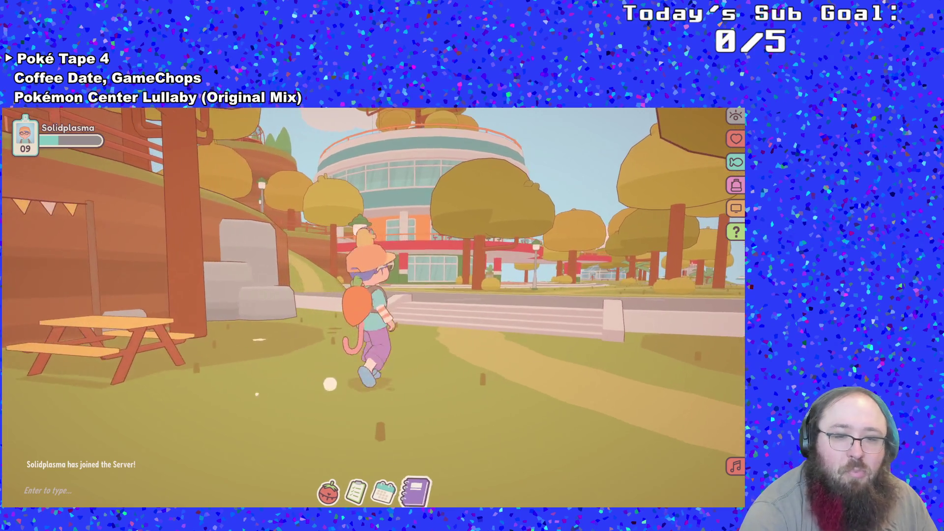
click(359, 492)
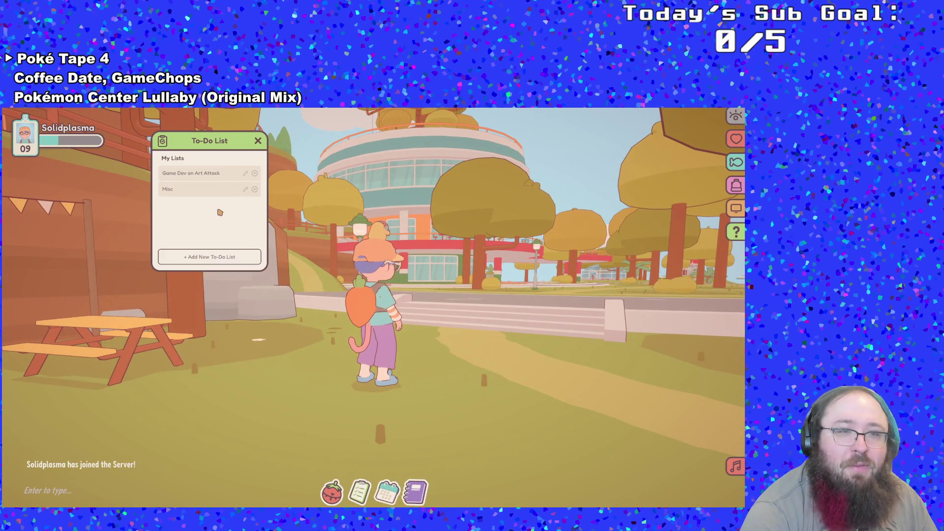
click(241, 196)
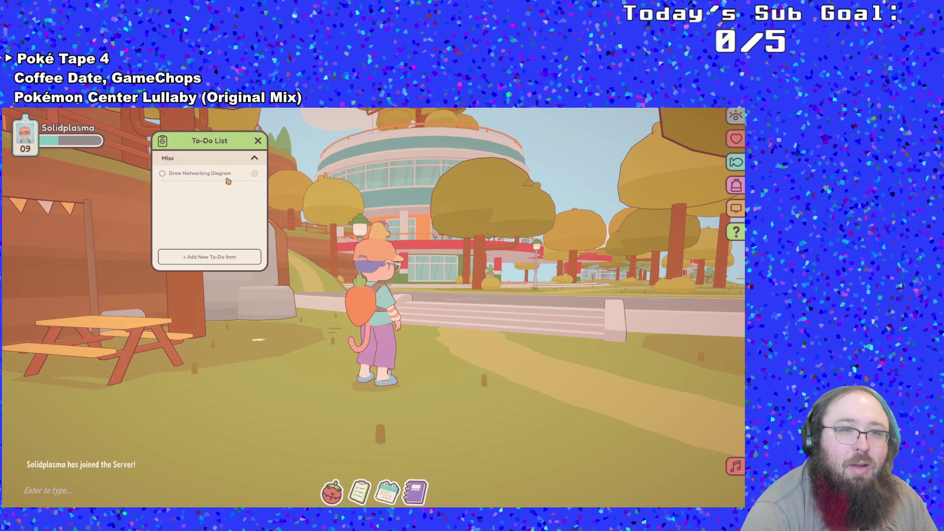
click(162, 174)
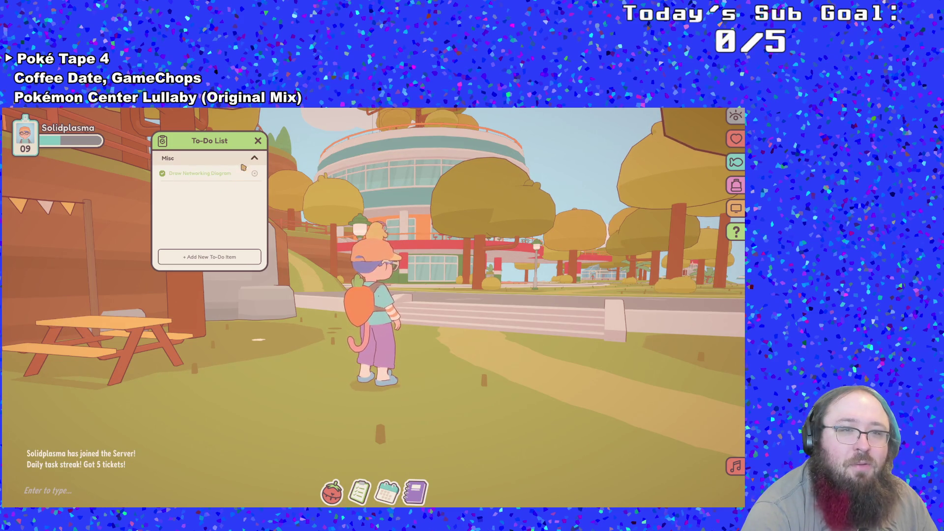
click(257, 160)
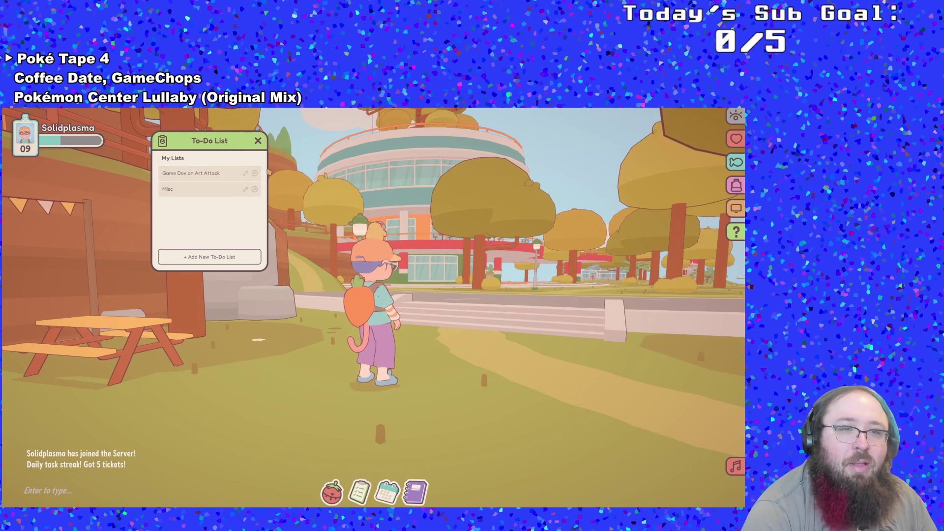
In Game Dev on Art Attack, tick Add Links and Credits and Send EULA to Lawyer.
click(209, 176)
scroll(214, 196, down, 1)
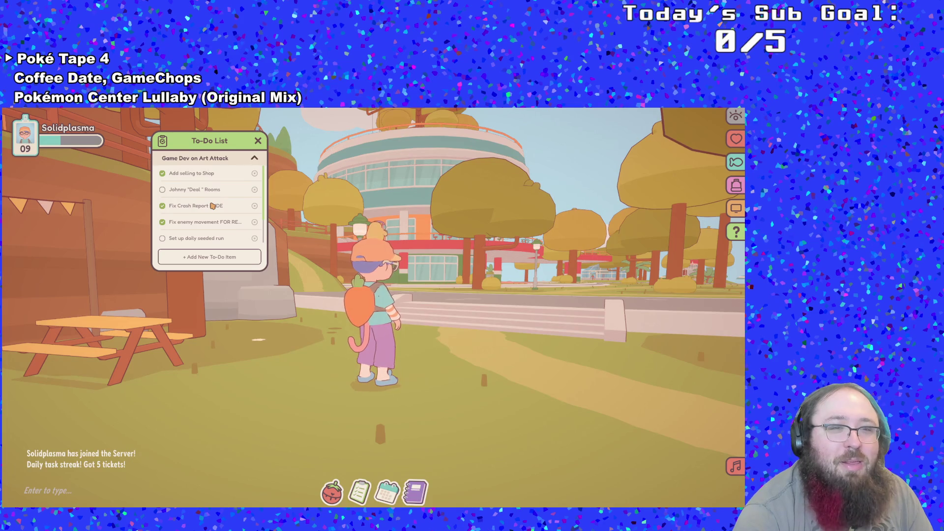
scroll(212, 209, down, 1)
scroll(212, 211, down, 1)
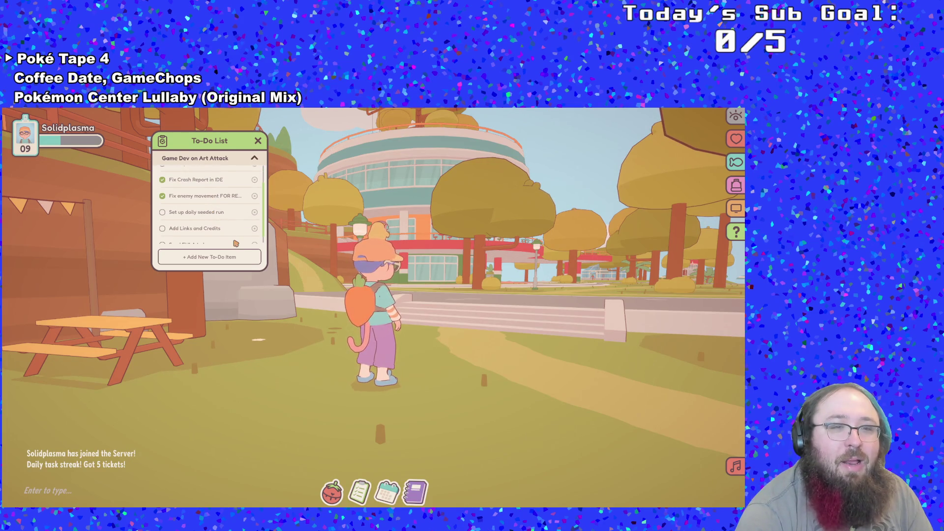
click(162, 229)
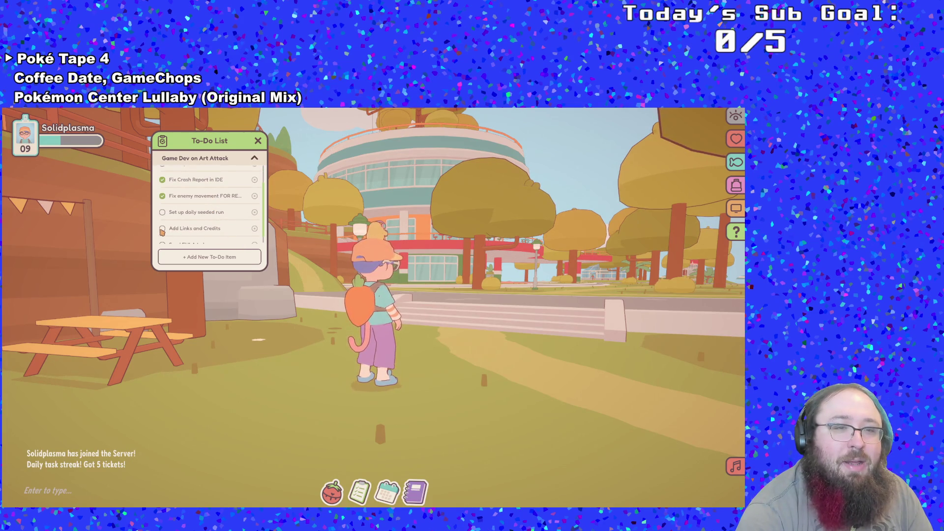
scroll(251, 176, down, 1)
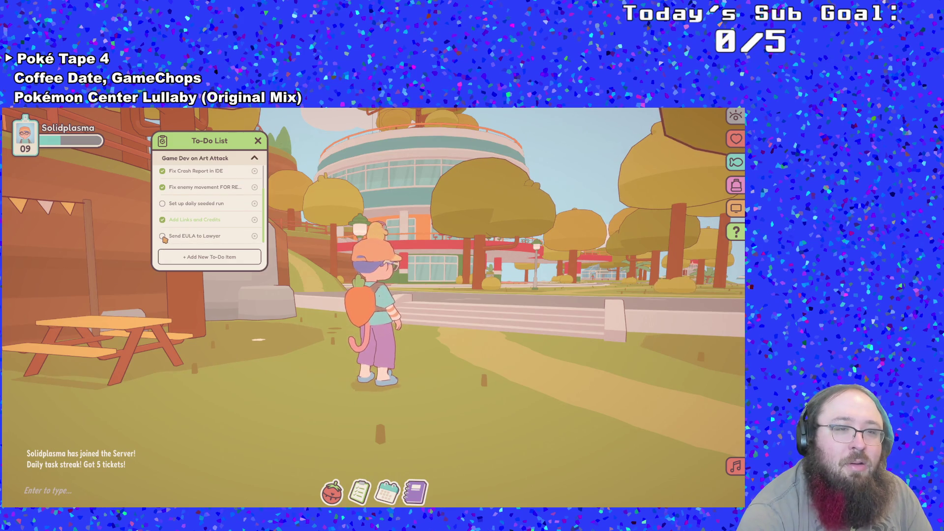
click(163, 237)
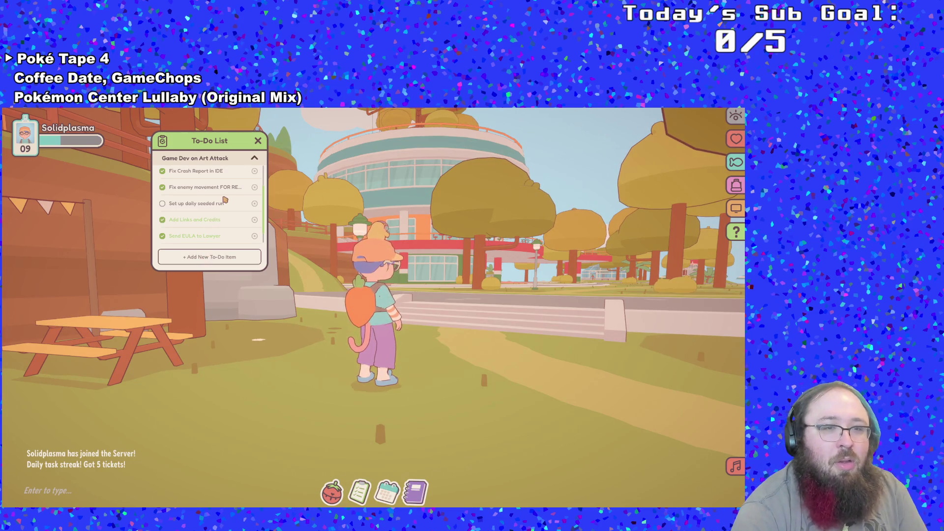
Add the new to-do item 'Split Art Attack Footage' to the list.
scroll(225, 199, down, 1)
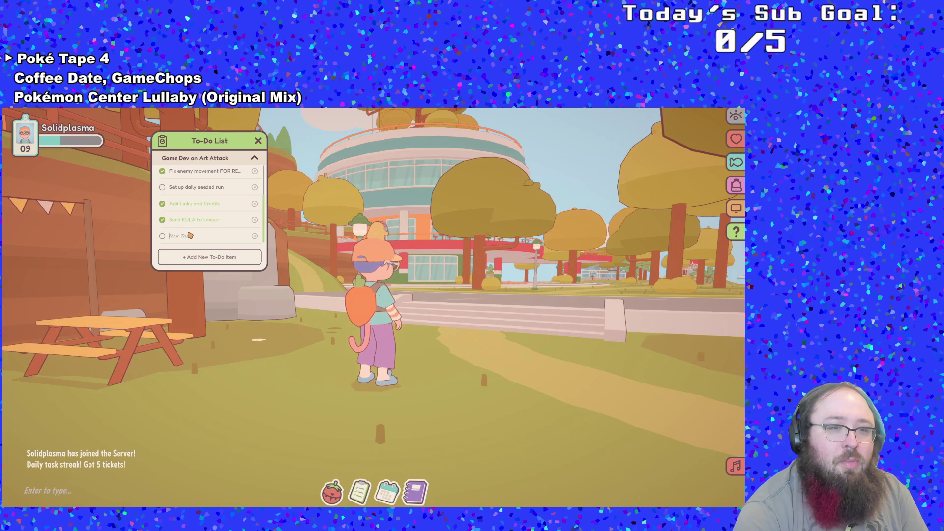
text(Split Art Attack Promo Foot)
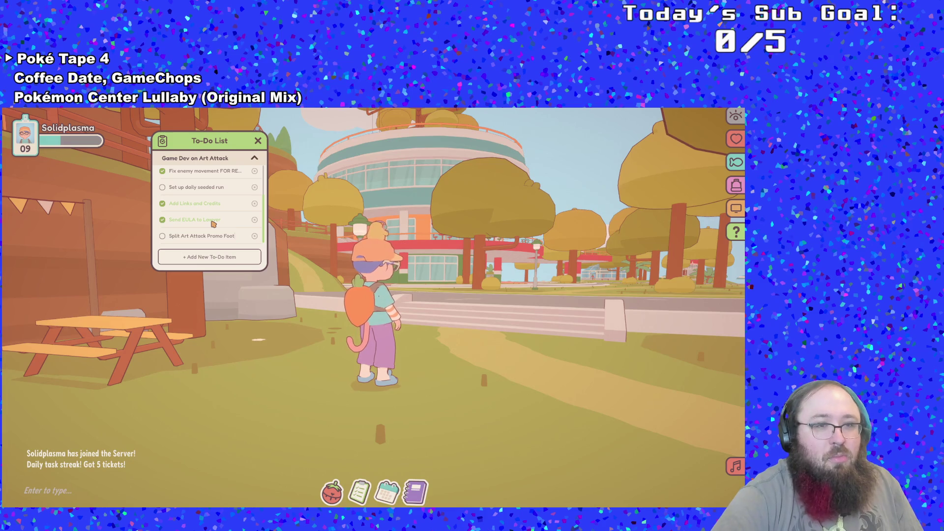
key(BackSpace)
key(BackSpace)
key(BackSpace)
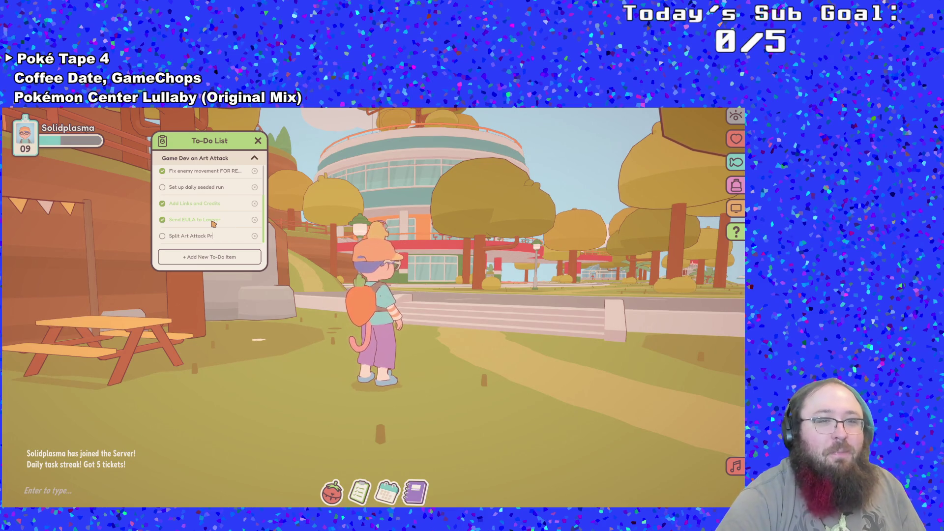
text(Footage)
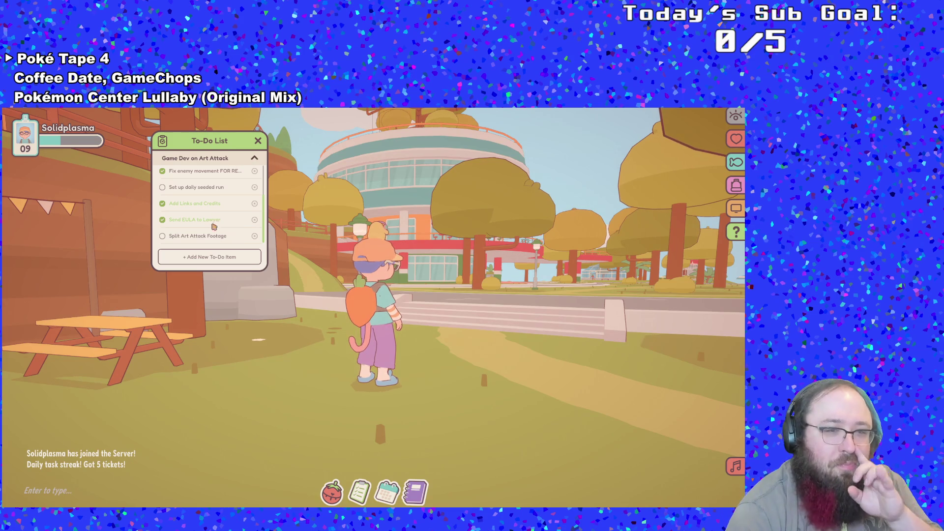
Sit at the picnic table in a laptop focus session and switch the game to overlay mode.
click(258, 142)
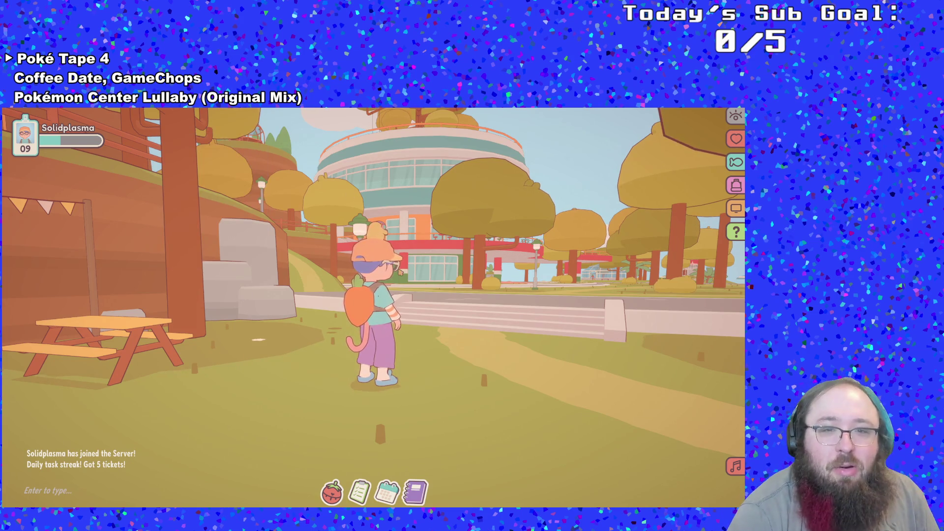
key(a)
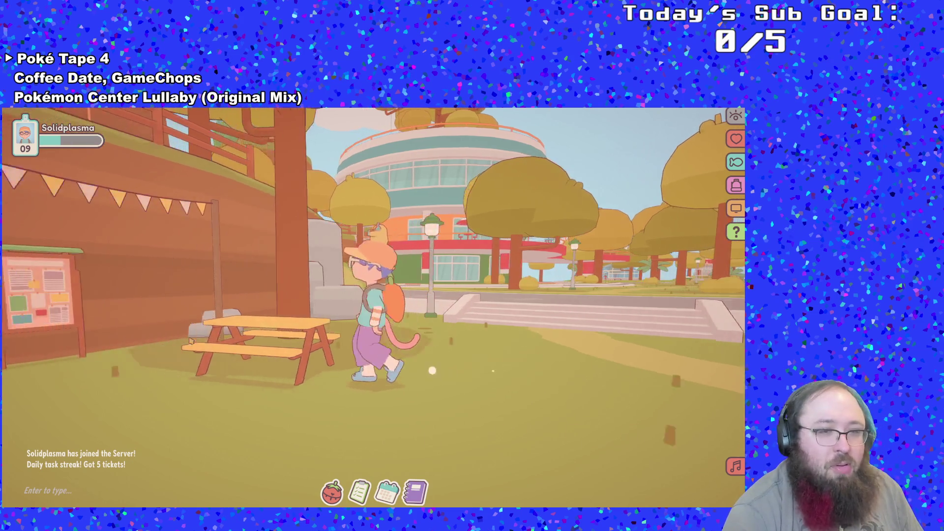
key(e)
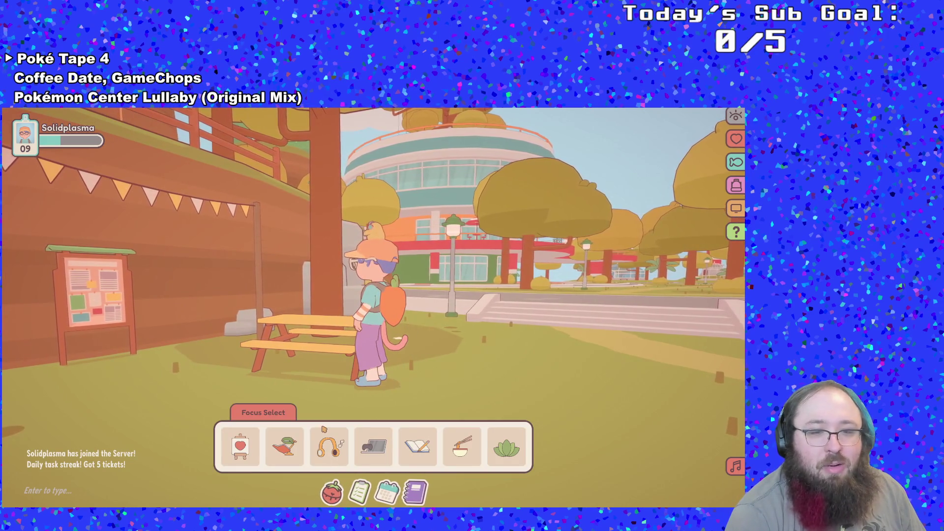
click(387, 459)
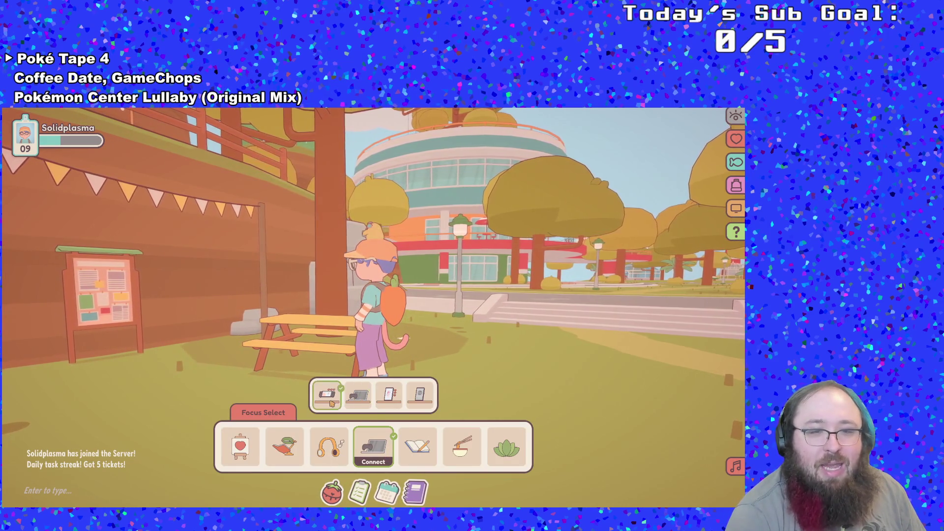
click(327, 393)
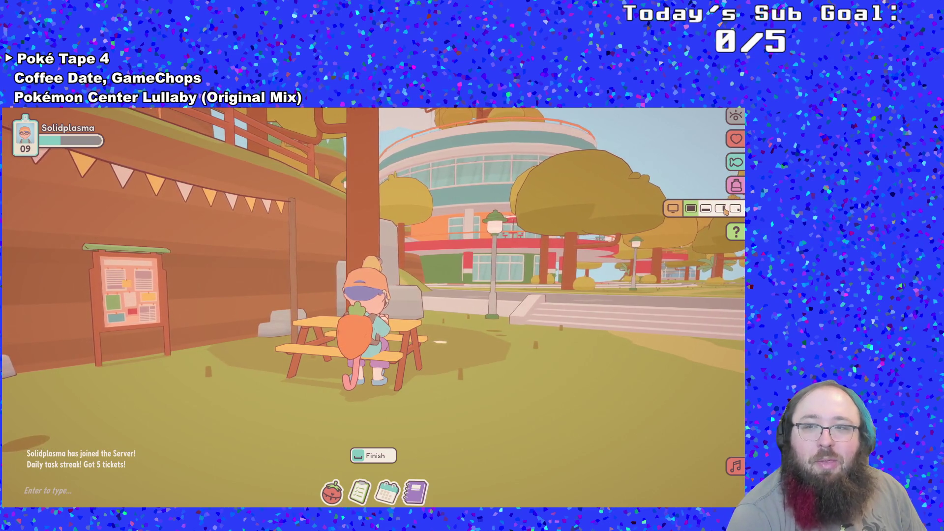
click(733, 210)
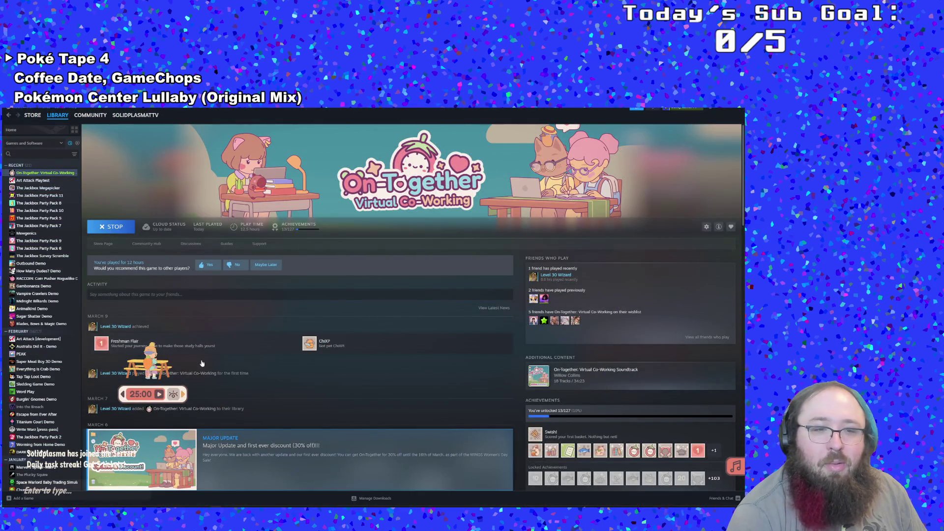
Place the overlay, start the 25-minute focus timer, minimize Steam and return to DaVinci Resolve.
drag(151, 348, 646, 383)
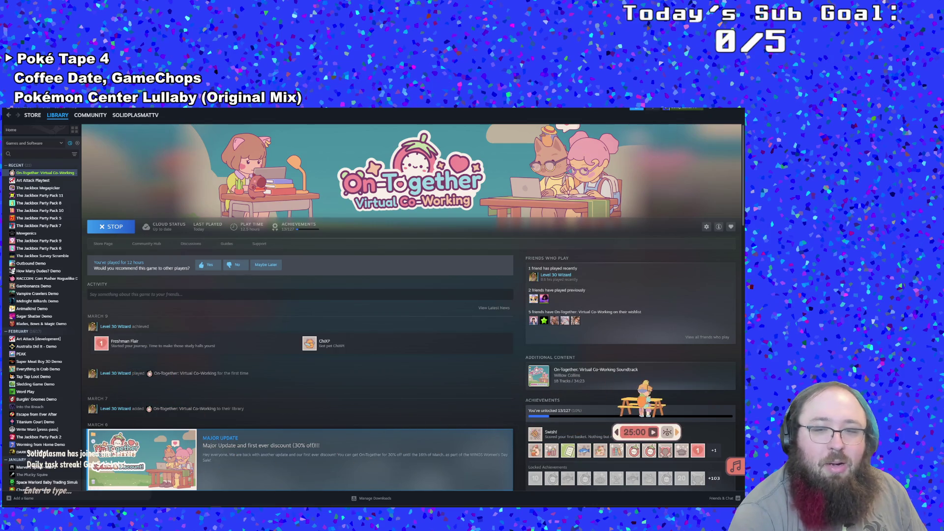
click(654, 433)
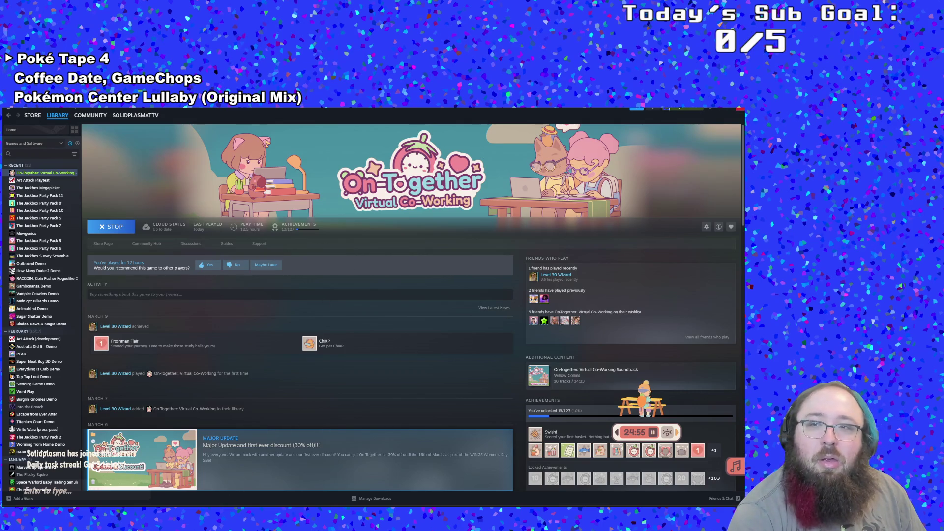
click(718, 109)
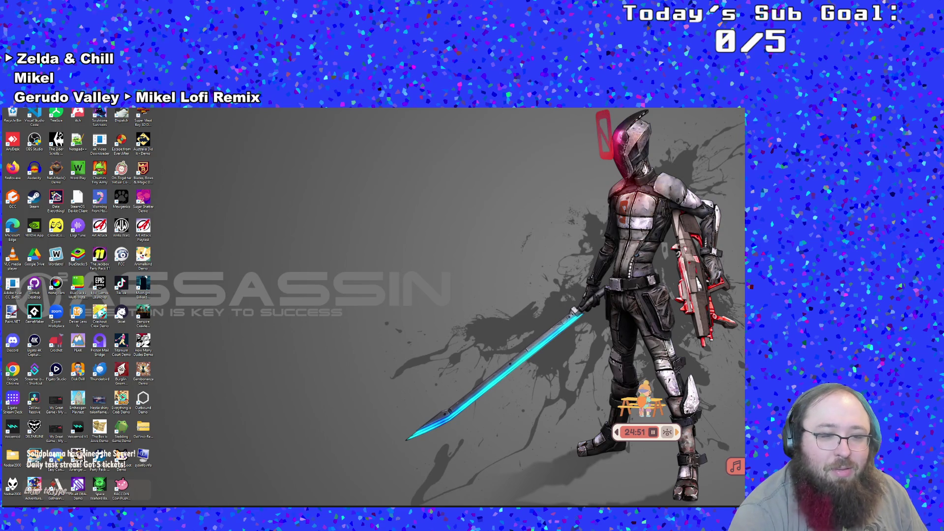
key(alt+Tab)
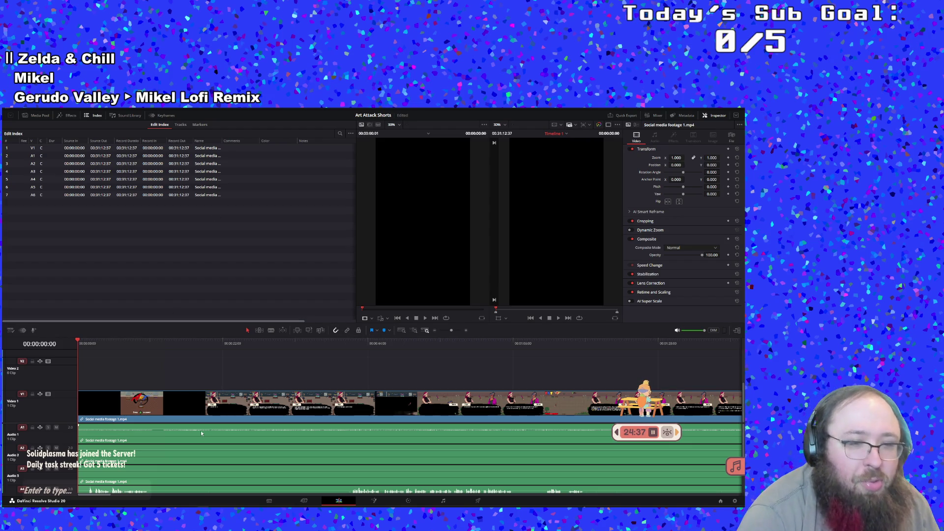
Play Timeline 1 from the start past the Art Attack title and menu.
scroll(202, 433, down, 3)
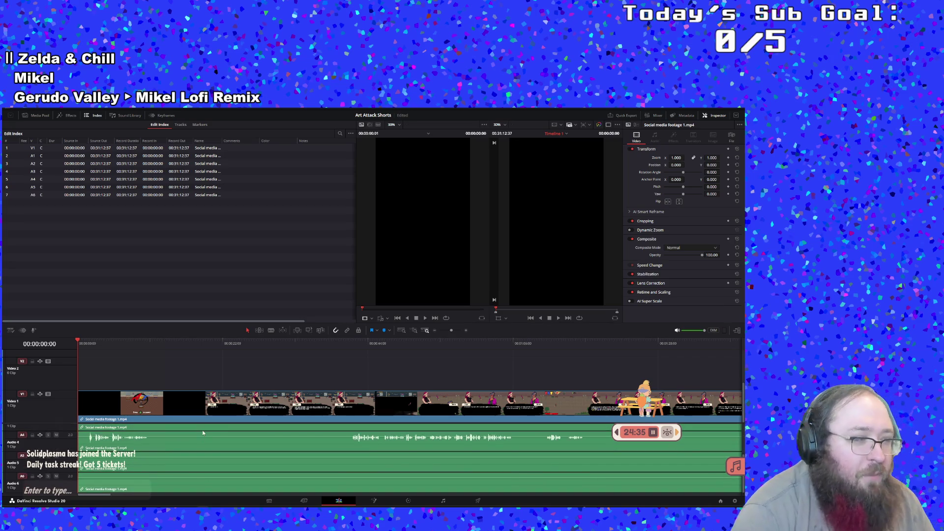
scroll(192, 446, up, 2)
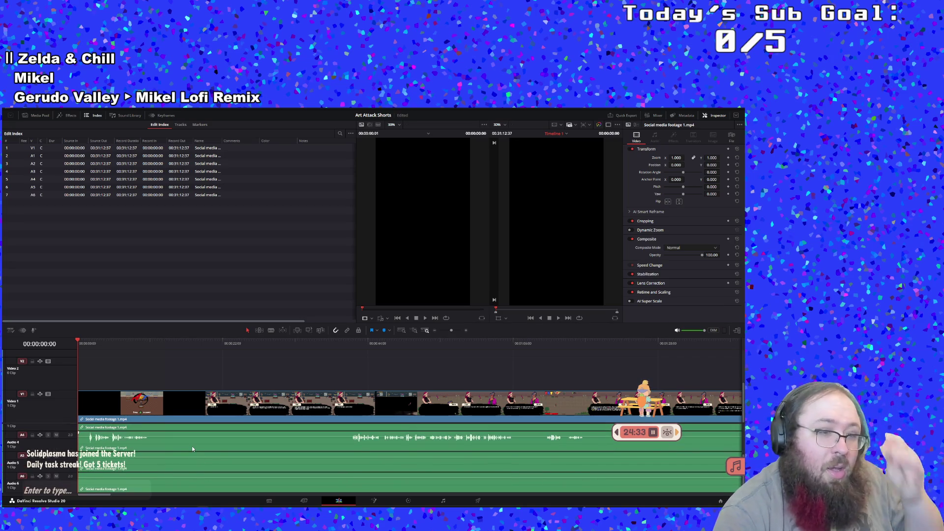
scroll(267, 429, up, 1)
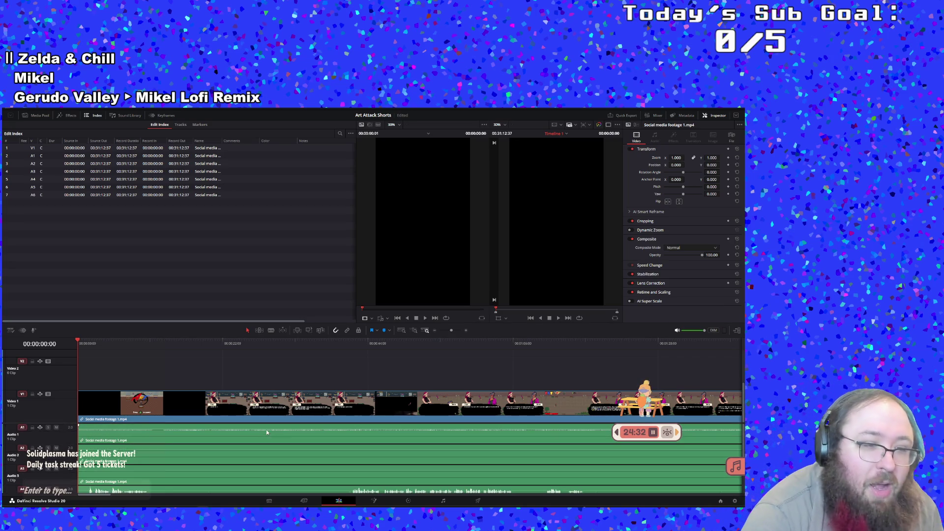
click(559, 318)
click(550, 319)
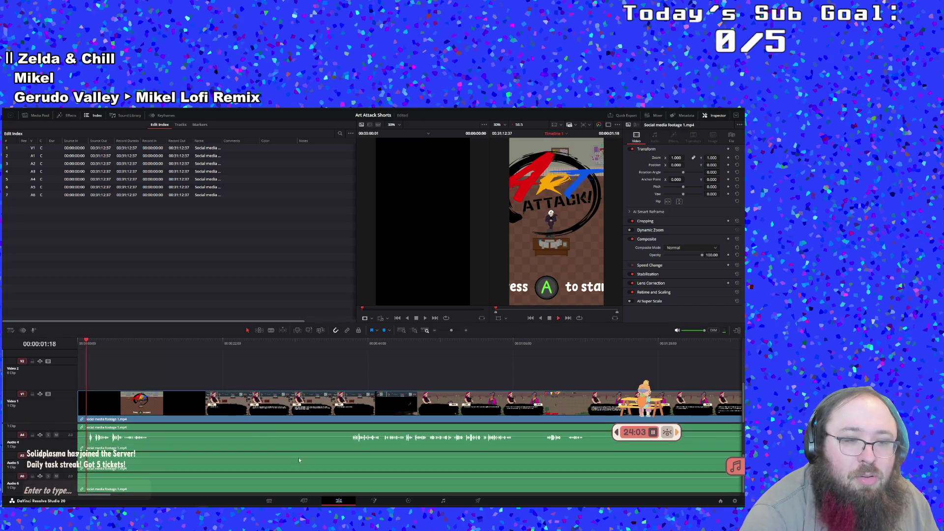
scroll(299, 457, down, 3)
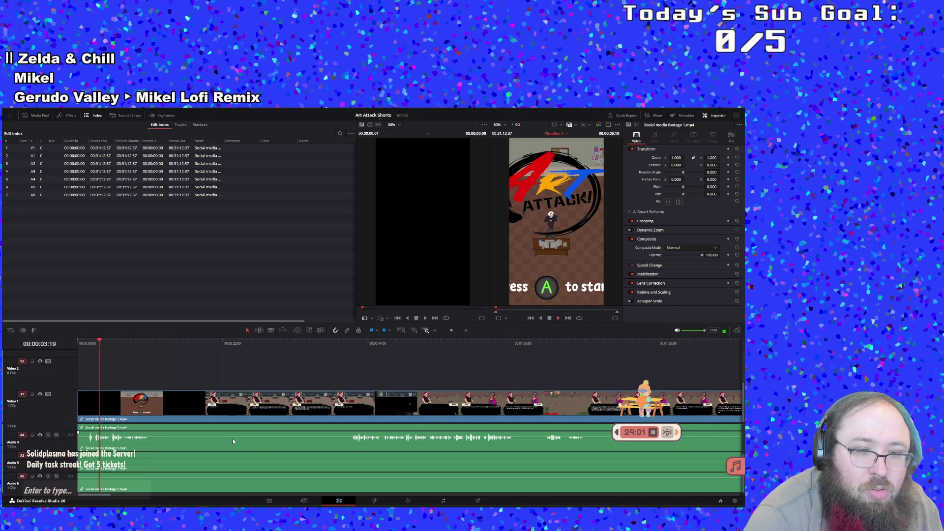
scroll(232, 439, up, 3)
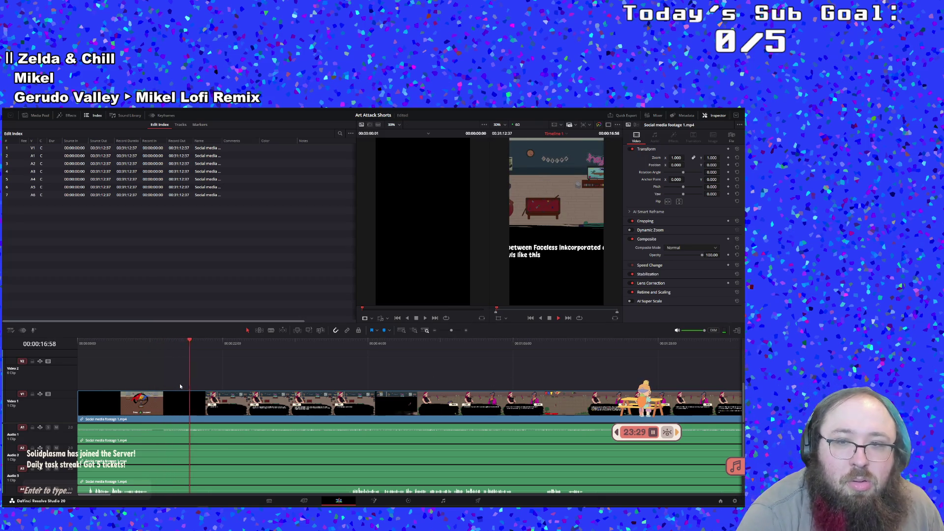
Scrub the playhead ahead to about 41 seconds, then back to about 38 seconds.
scroll(263, 489, down, 3)
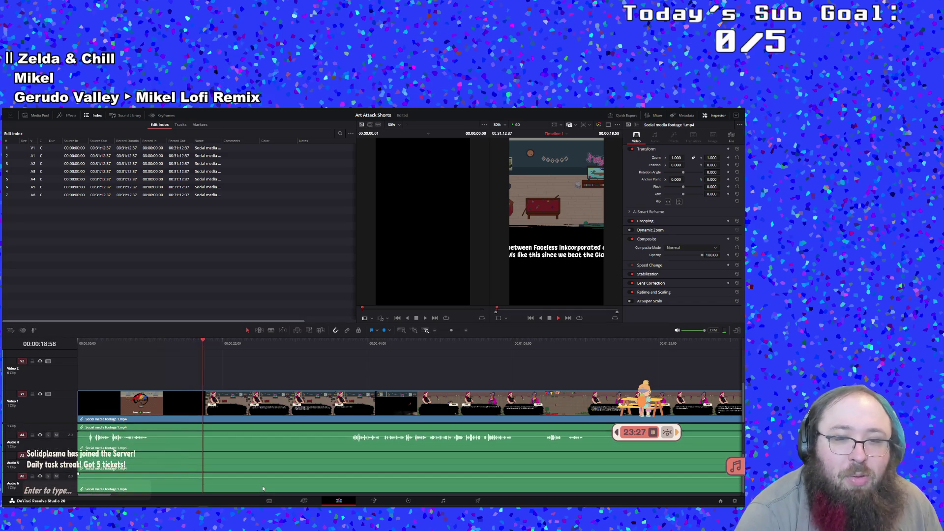
drag(358, 343, 349, 349)
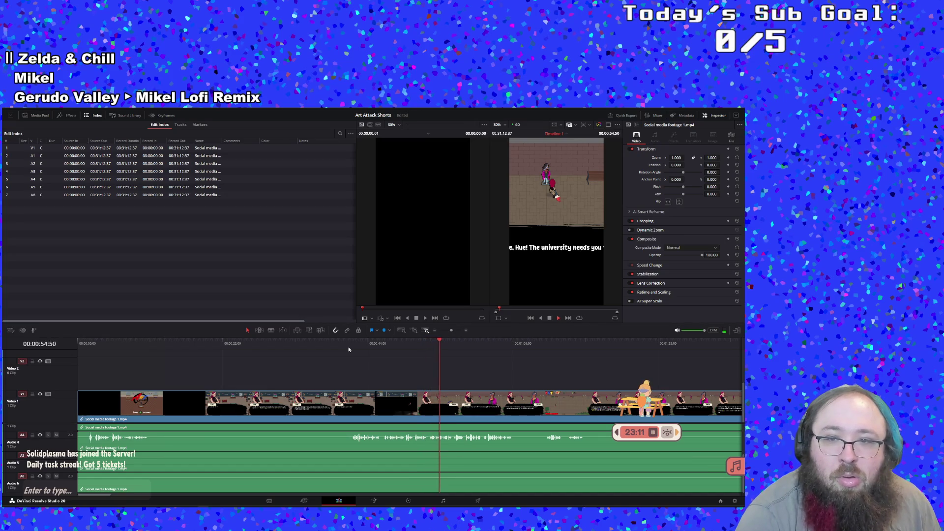
click(331, 347)
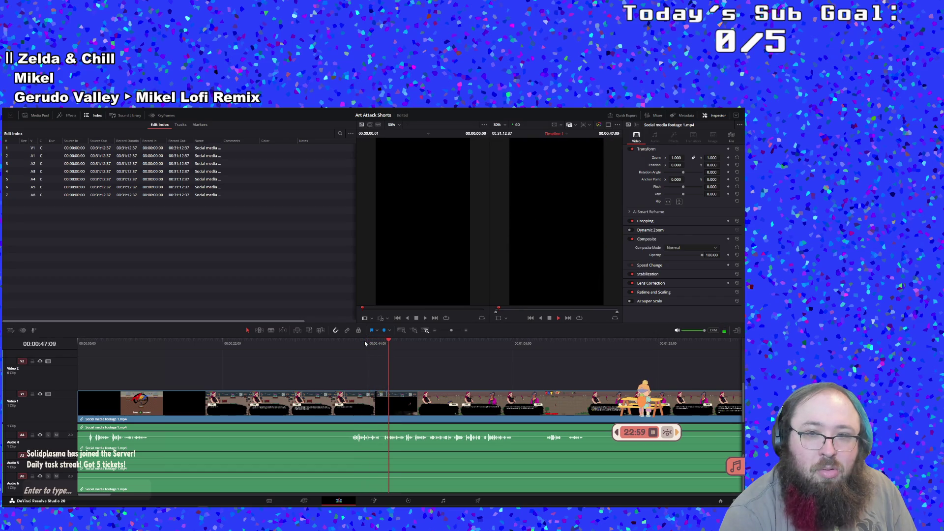
Set the In point at about 49 seconds into the footage.
click(413, 344)
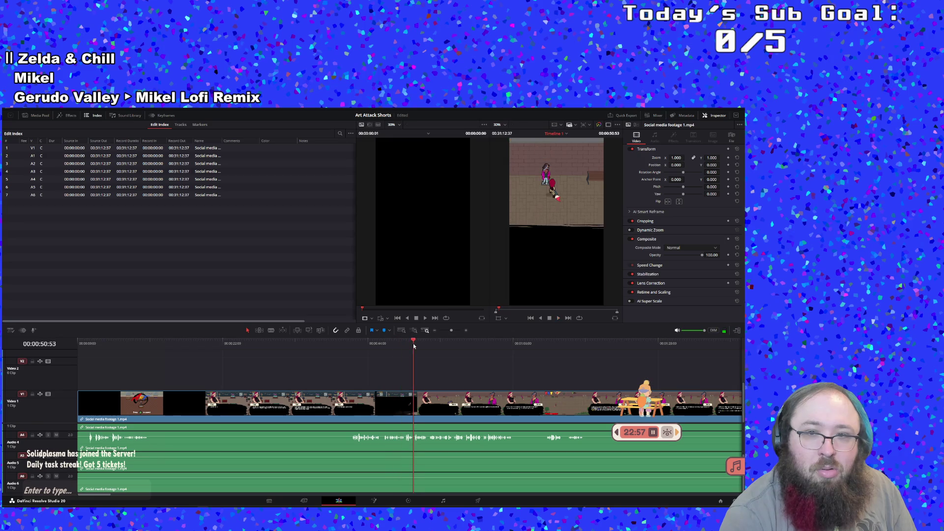
click(393, 347)
key(i)
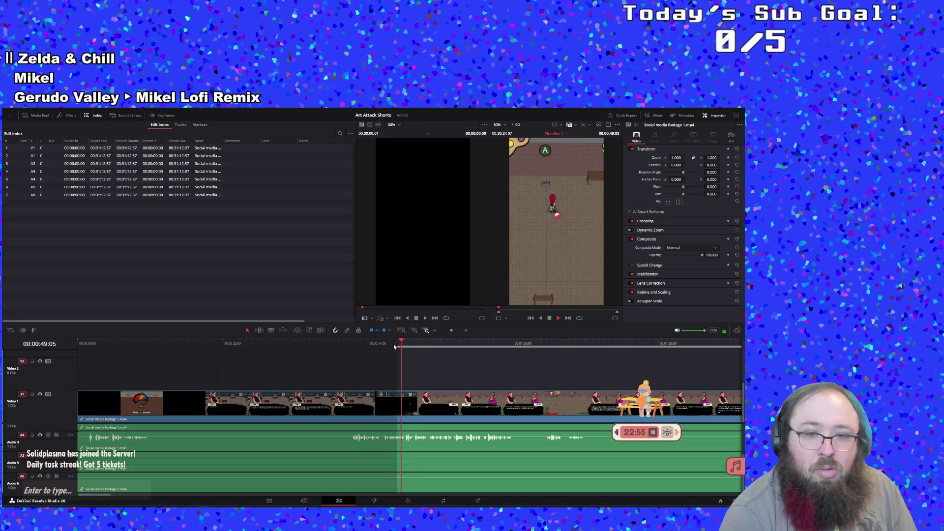
key(space)
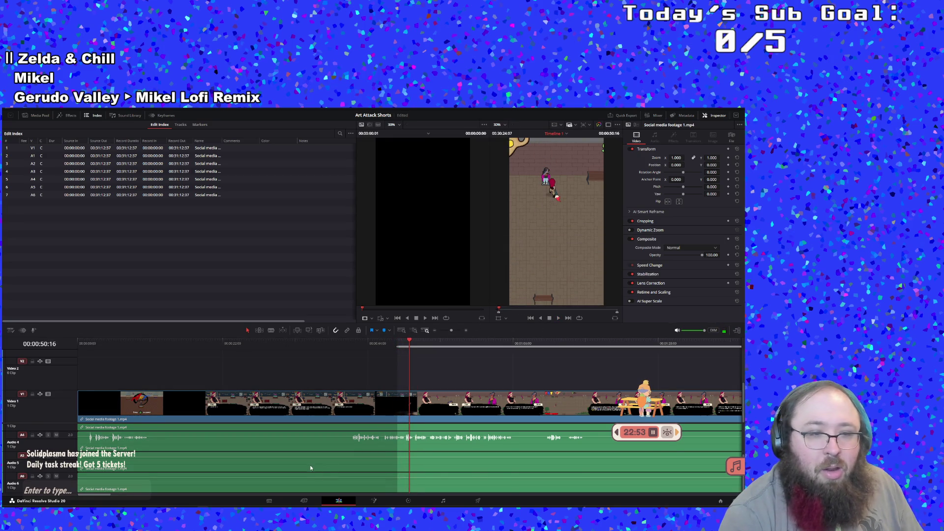
Play and scrub through the section, checking the dialogue at 2:34, and stop around 2:48.
scroll(308, 464, up, 2)
scroll(308, 464, up, 2)
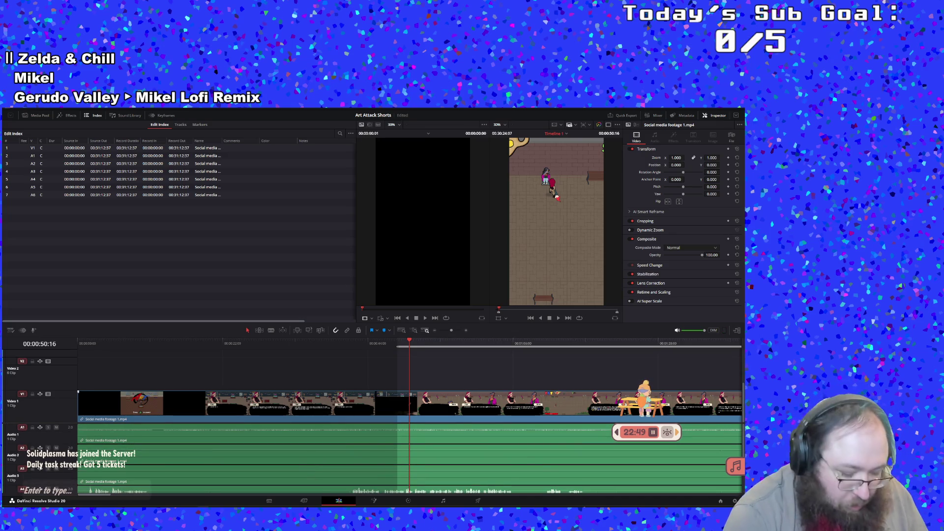
key(space)
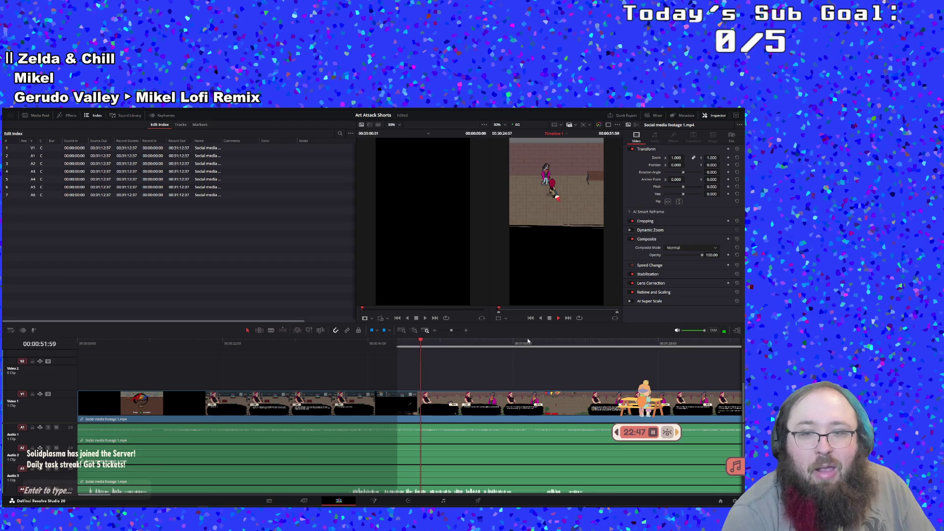
click(528, 344)
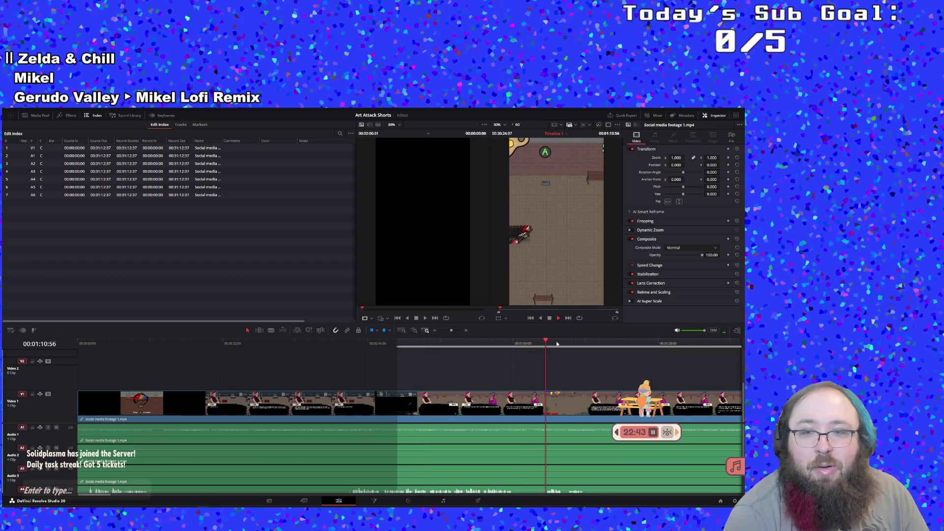
drag(553, 343, 744, 347)
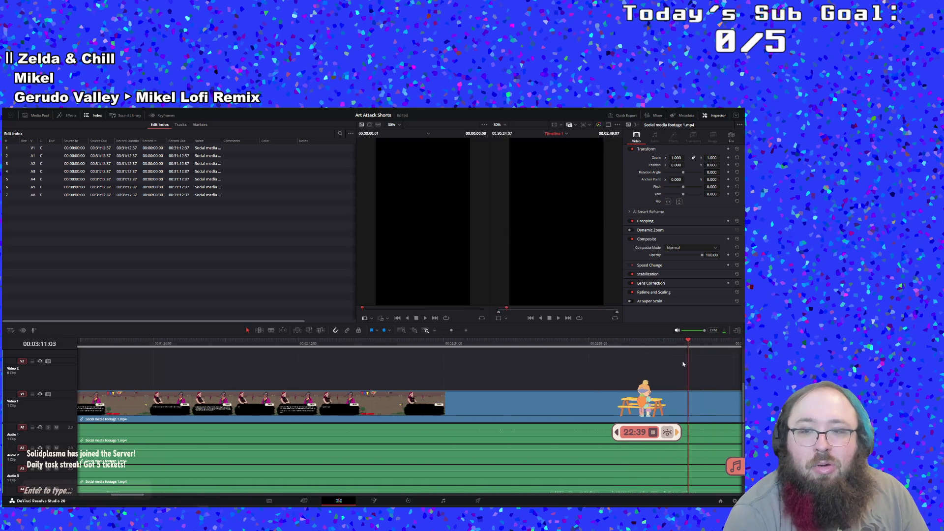
drag(743, 347, 404, 359)
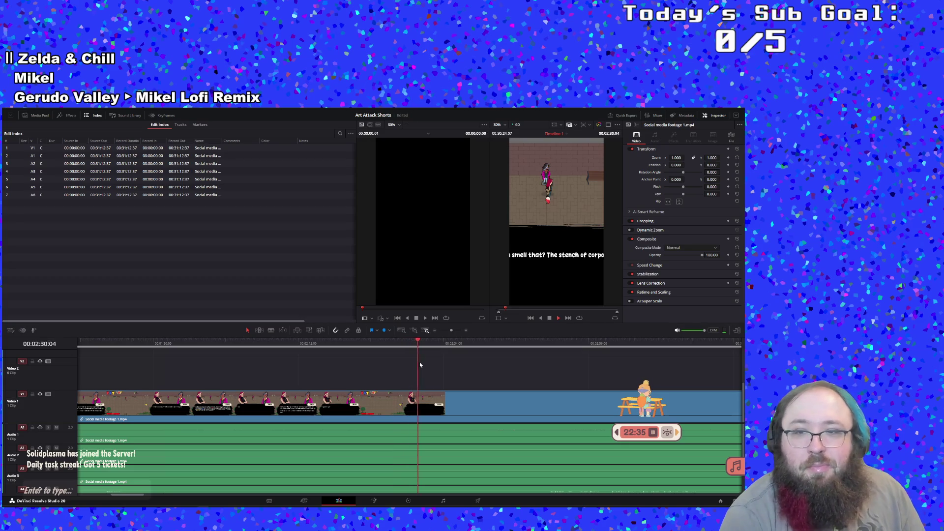
click(445, 344)
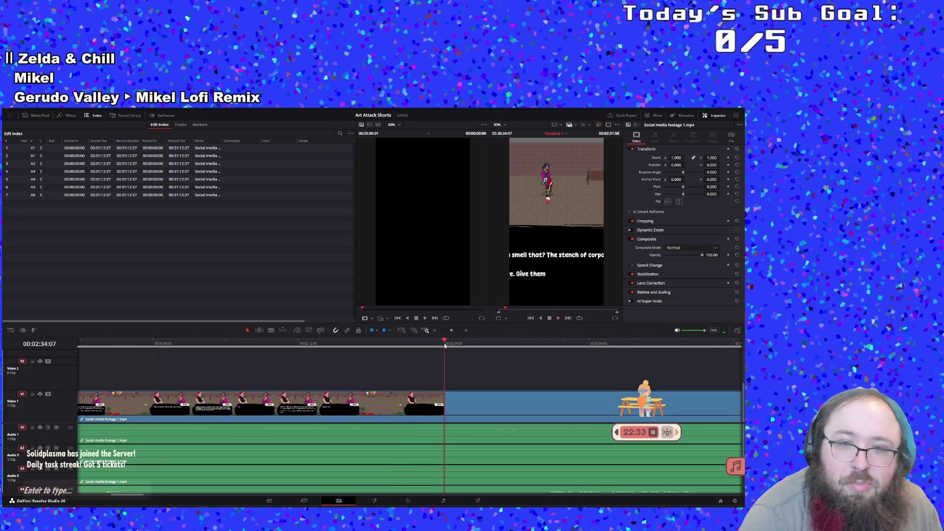
drag(445, 346, 477, 344)
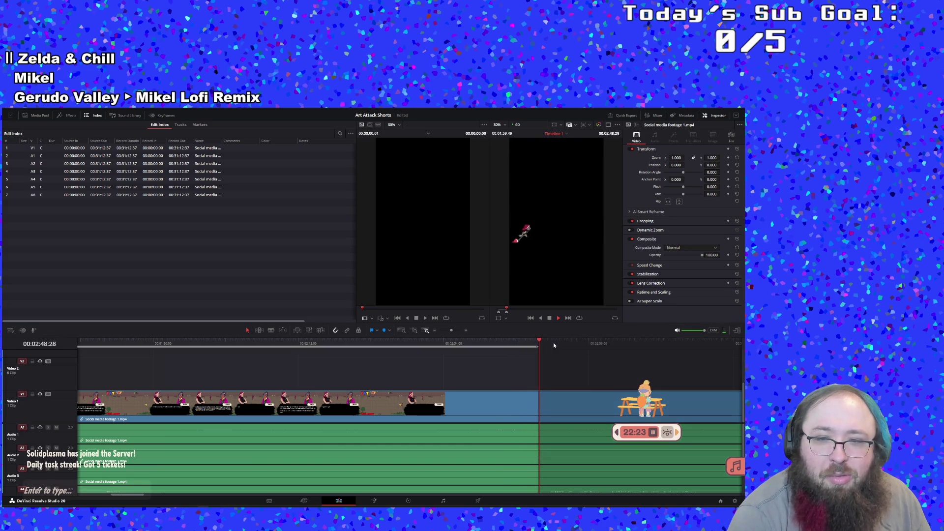
key(space)
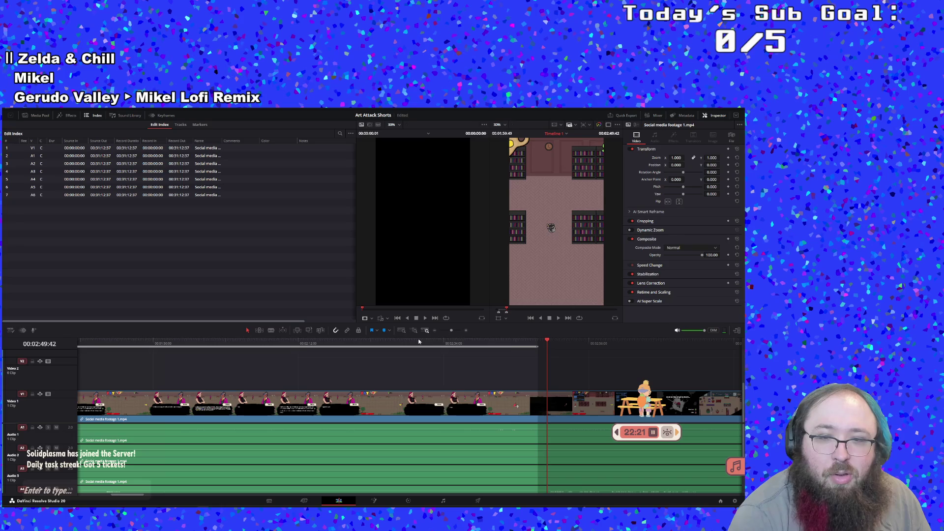
Create a subclip from the marked range on the timeline ruler.
right_click(419, 341)
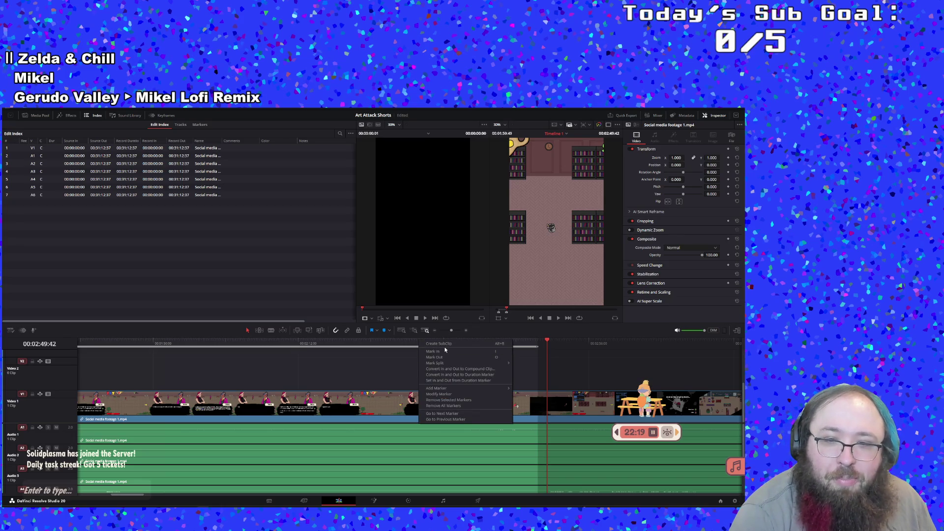
click(446, 345)
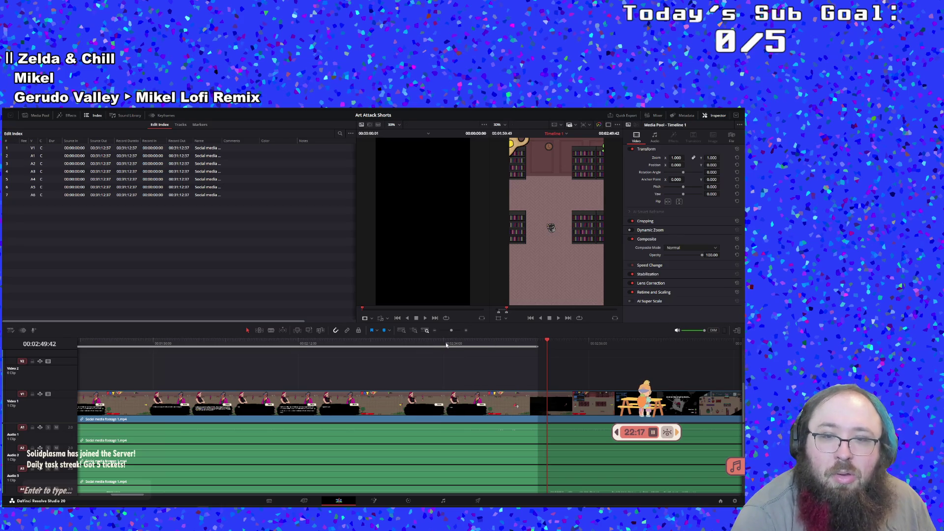
right_click(447, 345)
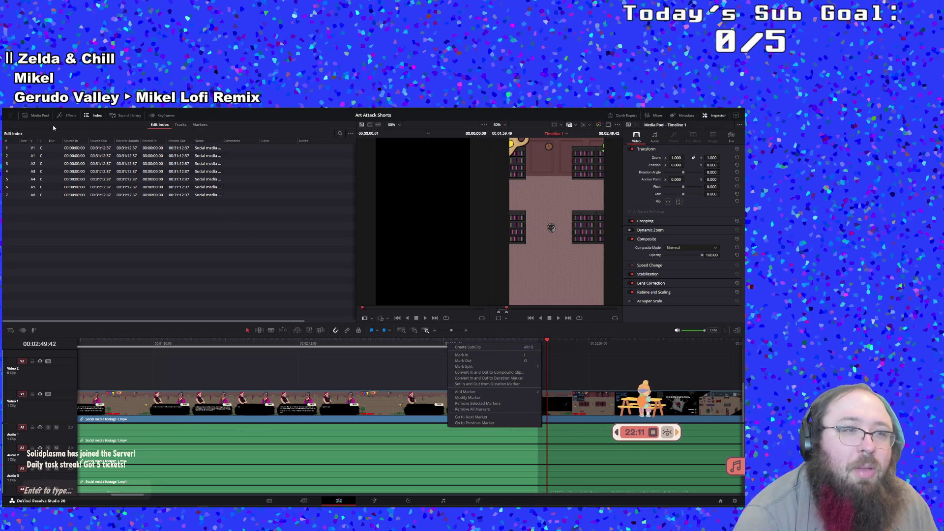
key(Escape)
Create a new timeline from Timeline 1 Subclip in the Media Pool and confirm its settings.
click(36, 115)
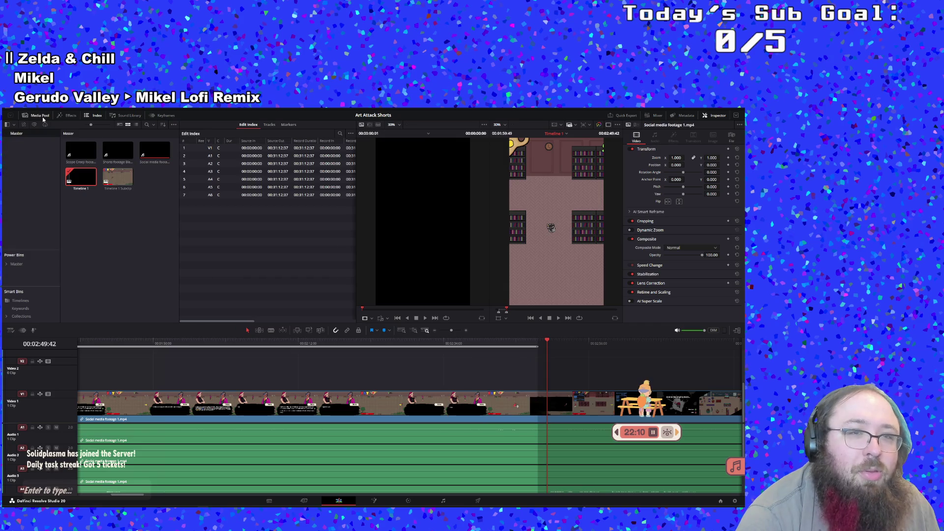
click(118, 177)
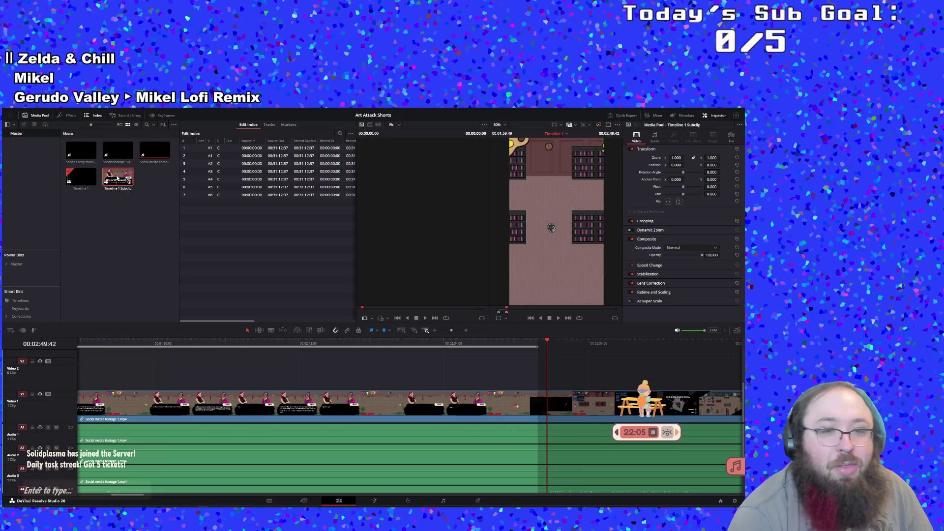
right_click(118, 178)
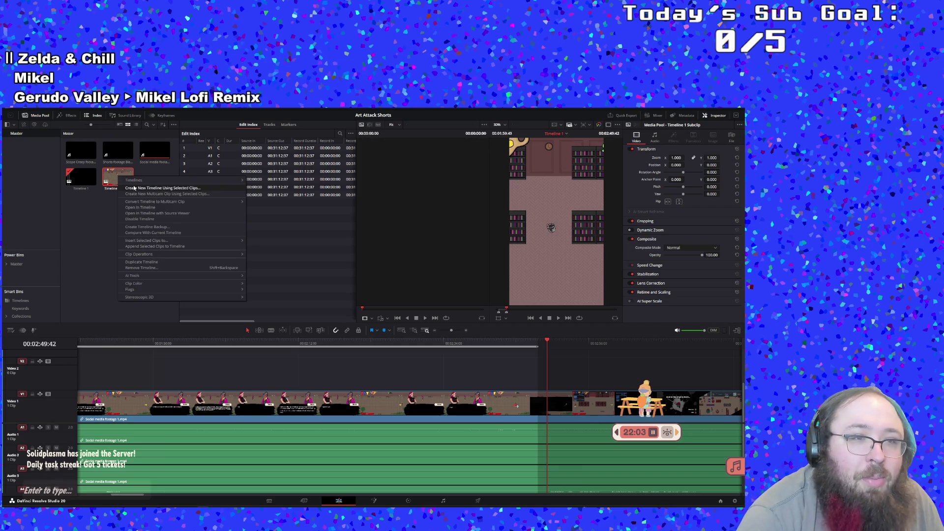
click(134, 189)
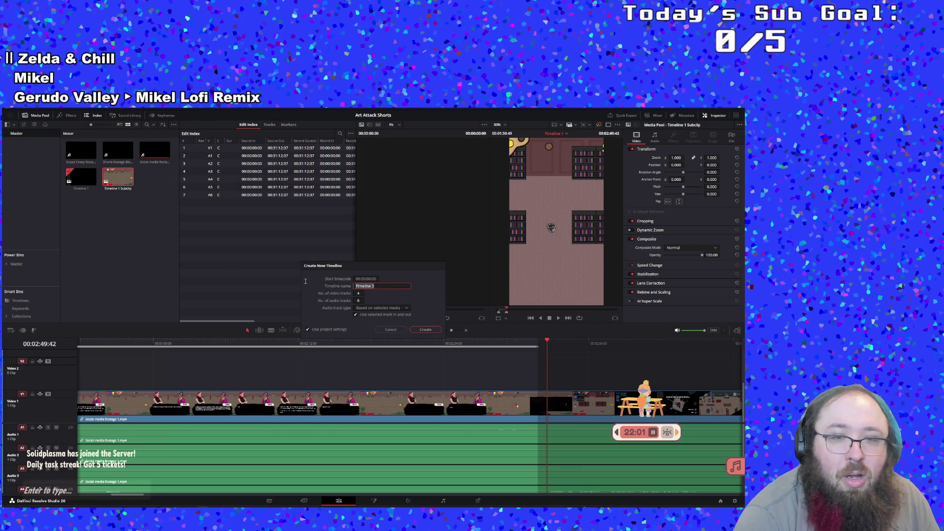
text(Ar)
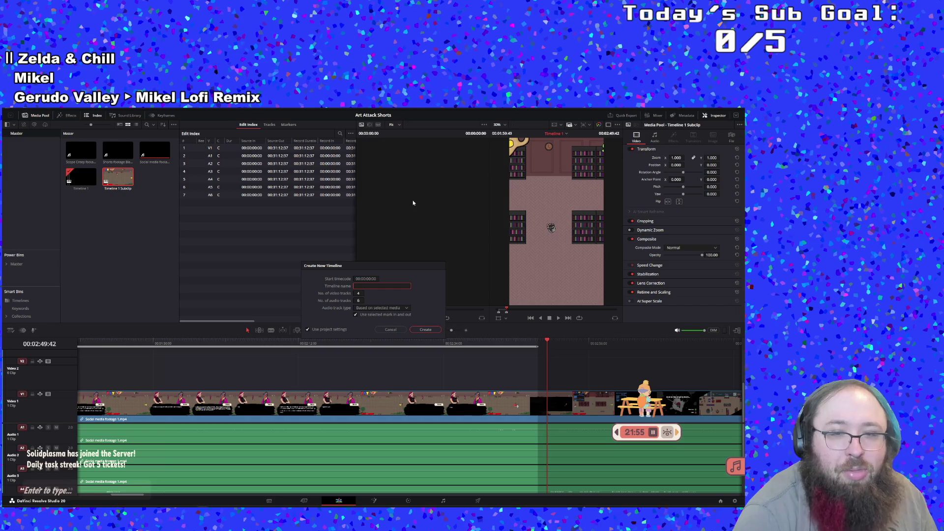
click(412, 331)
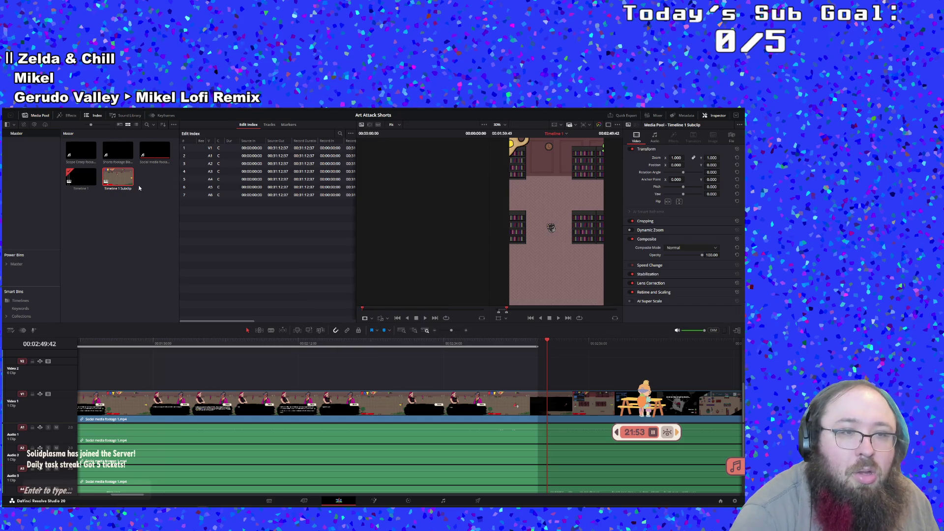
Open Timeline 1 Subclip from the Media Pool into the timeline and viewer.
click(122, 194)
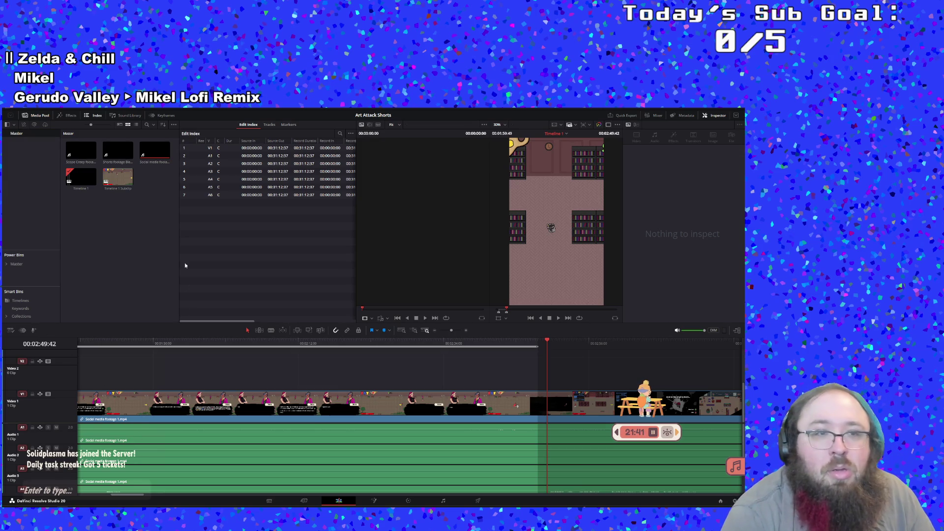
double_click(117, 190)
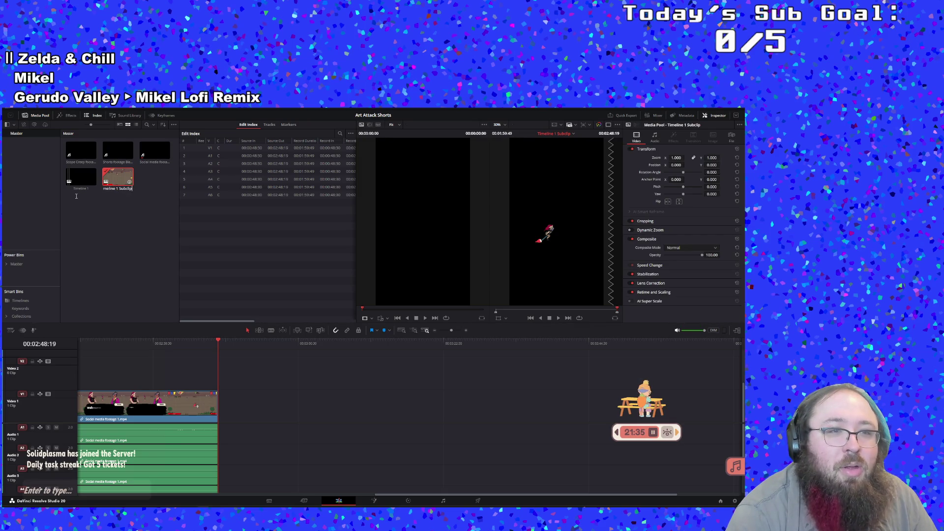
key(Return)
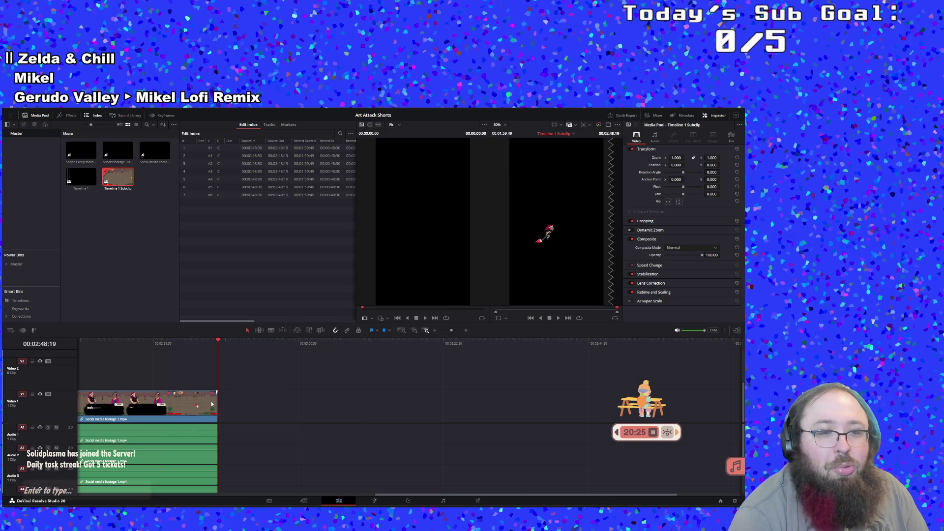
Play the Timeline 1 Subclip from around 01:16:38 to check its gameplay.
key(ctrl+z)
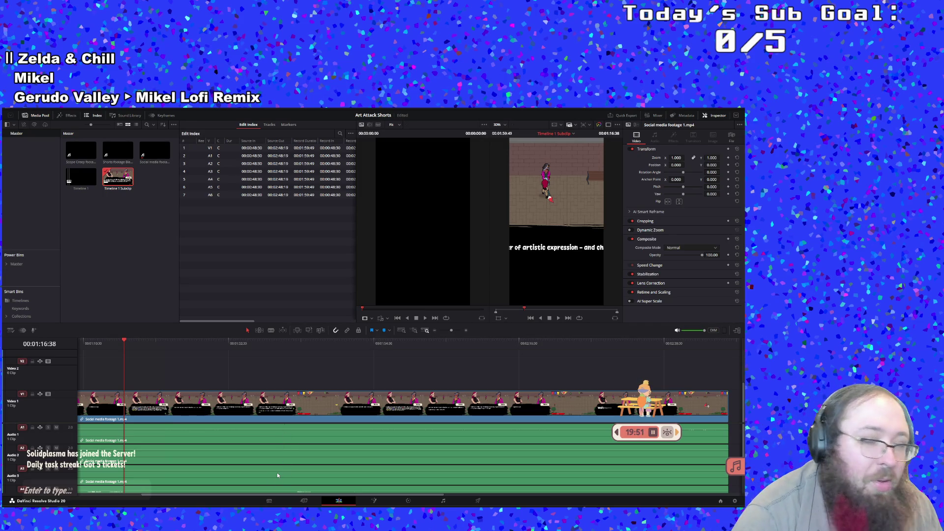
Stop at 01:18:00, rename Timeline 1 Subclip to 'Anne Tutorial', and resume playback.
click(551, 319)
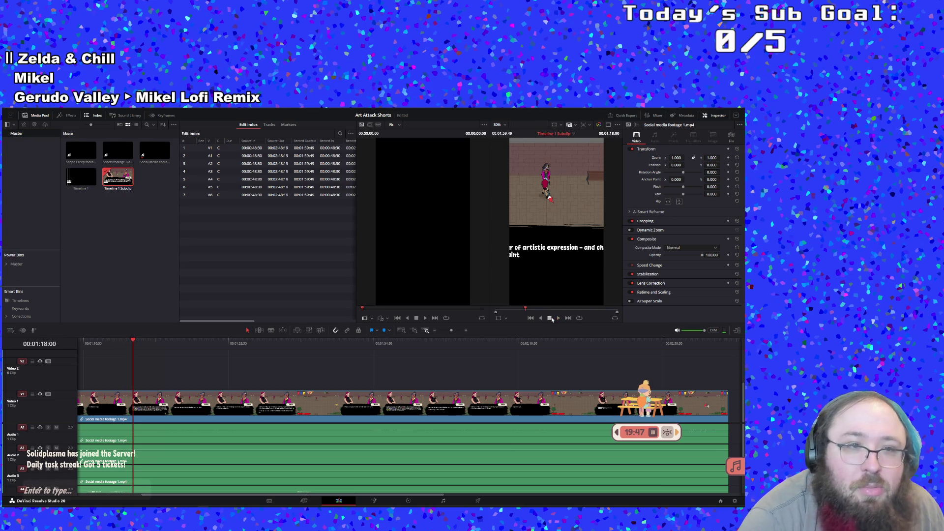
click(125, 189)
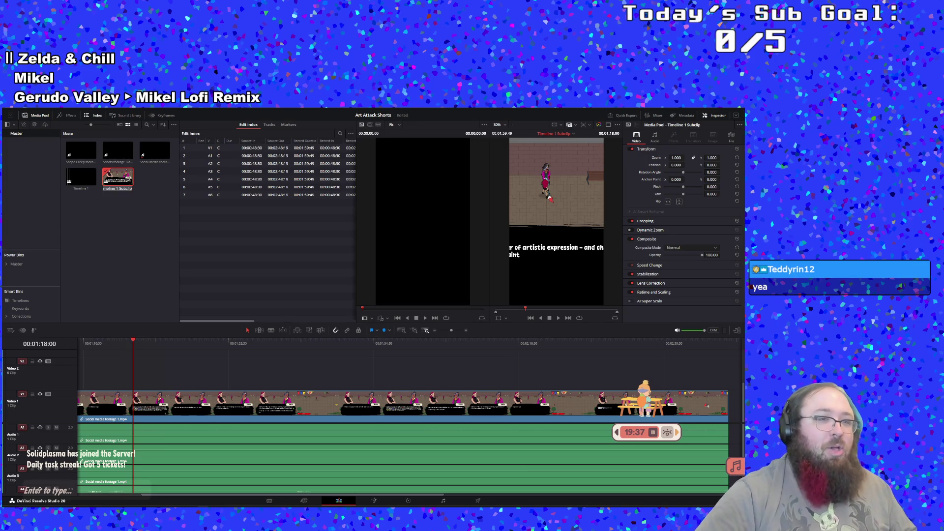
text(Anne Tuto)
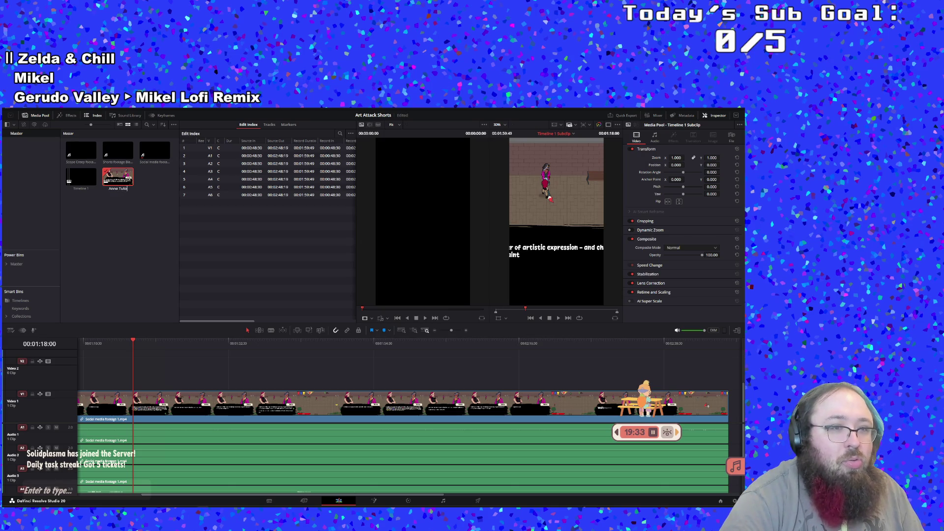
text(rial)
key(Return)
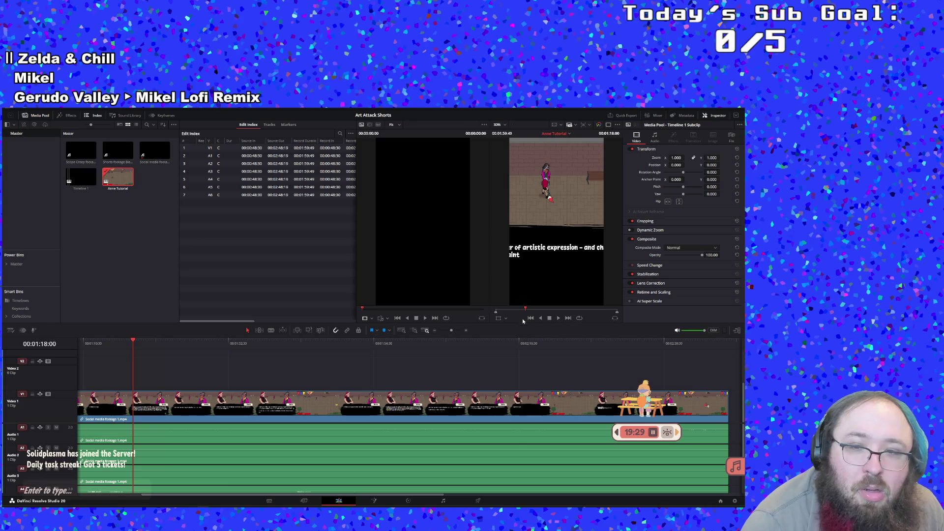
click(558, 319)
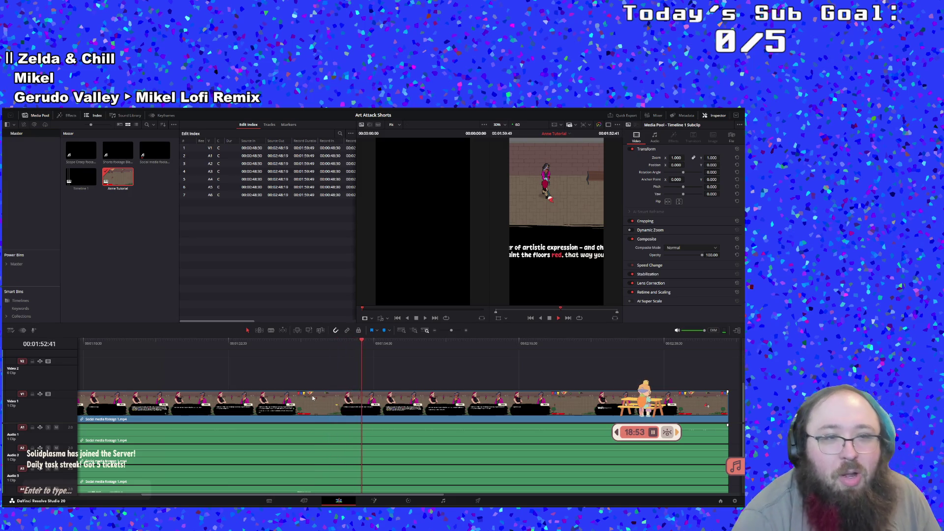
Deselect the timeline clips and jump the playhead near the end of Anne Tutorial.
drag(403, 362, 653, 346)
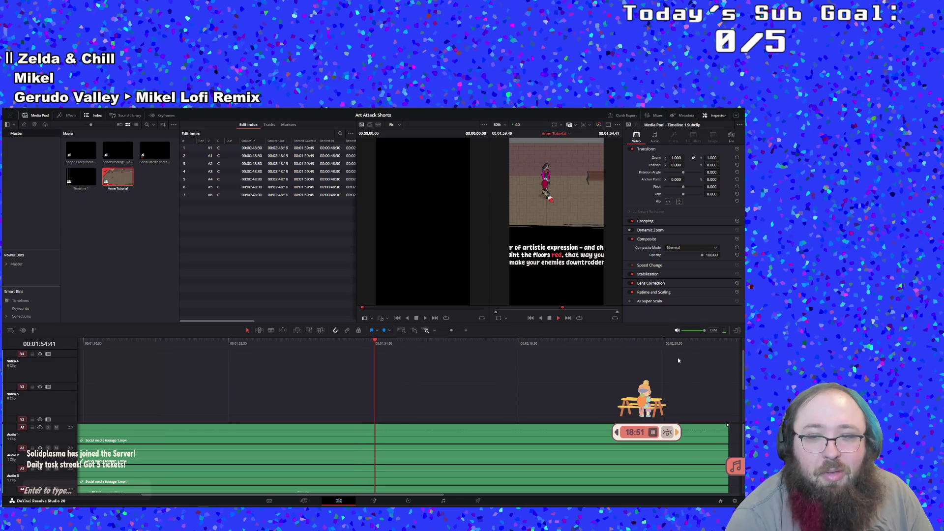
click(691, 344)
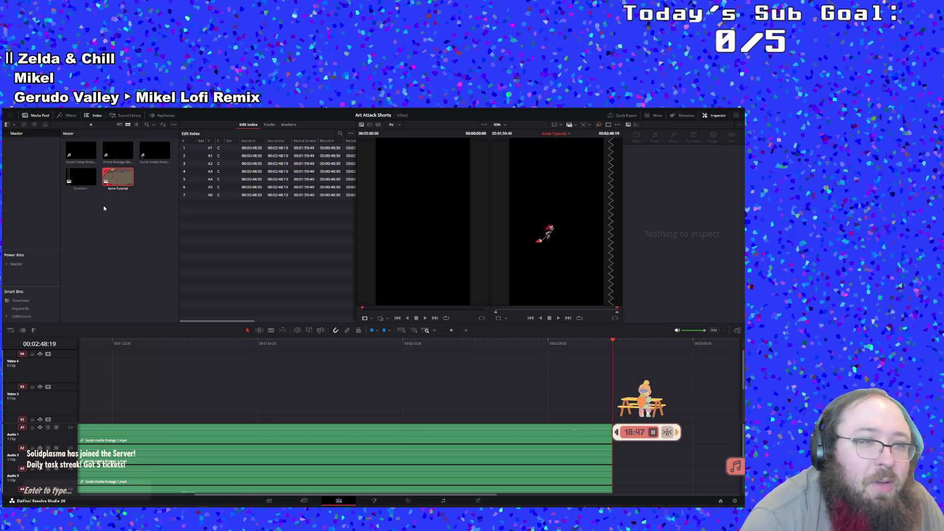
Select Timeline 1 in the Media Pool and open it in the timeline.
click(91, 218)
click(79, 185)
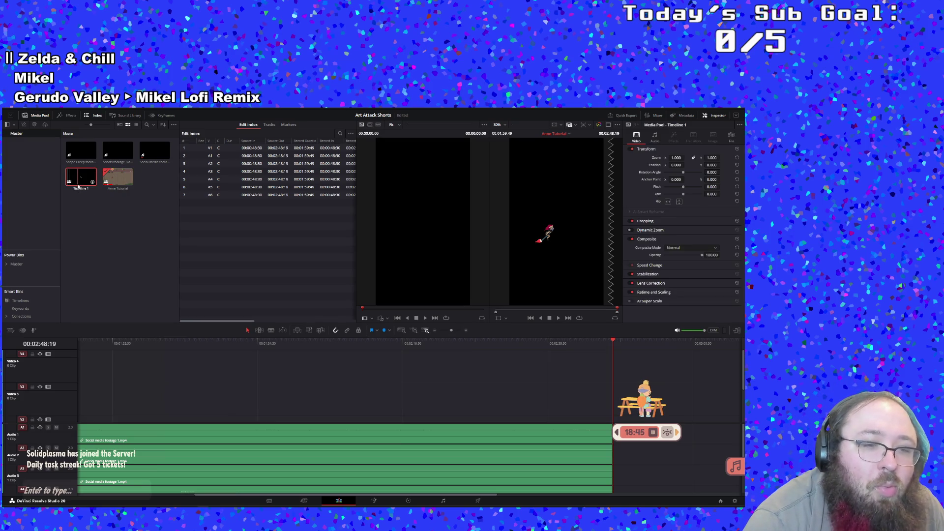
double_click(78, 184)
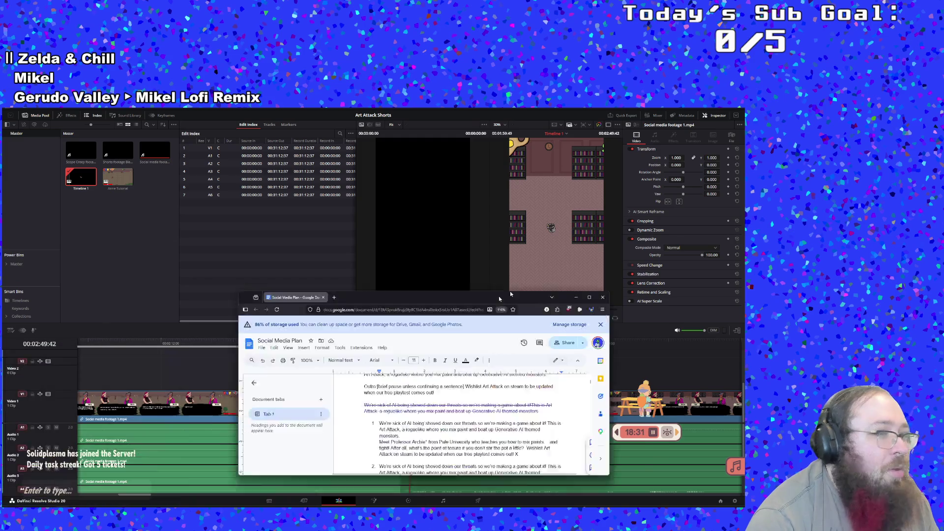
Maximize the Social Media Plan document and scroll through its video ideas.
drag(499, 297, 459, 187)
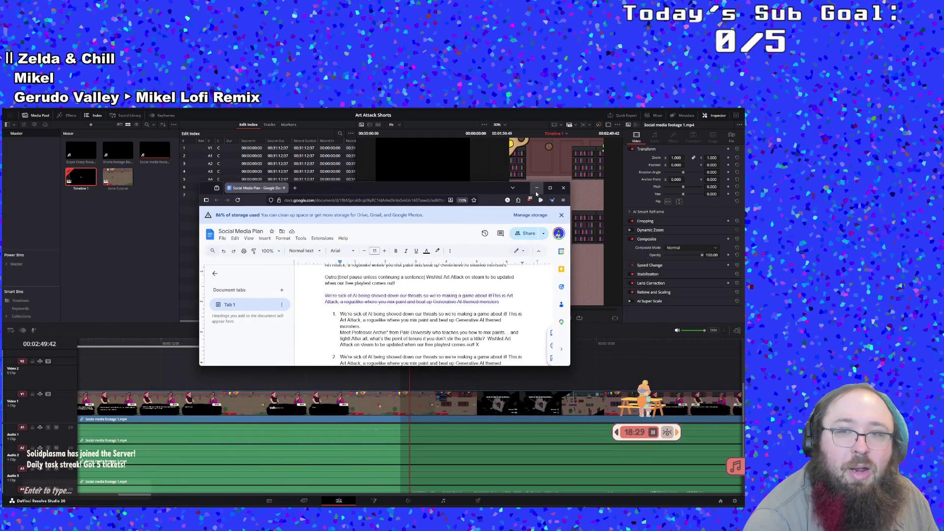
click(550, 187)
scroll(524, 214, down, 1)
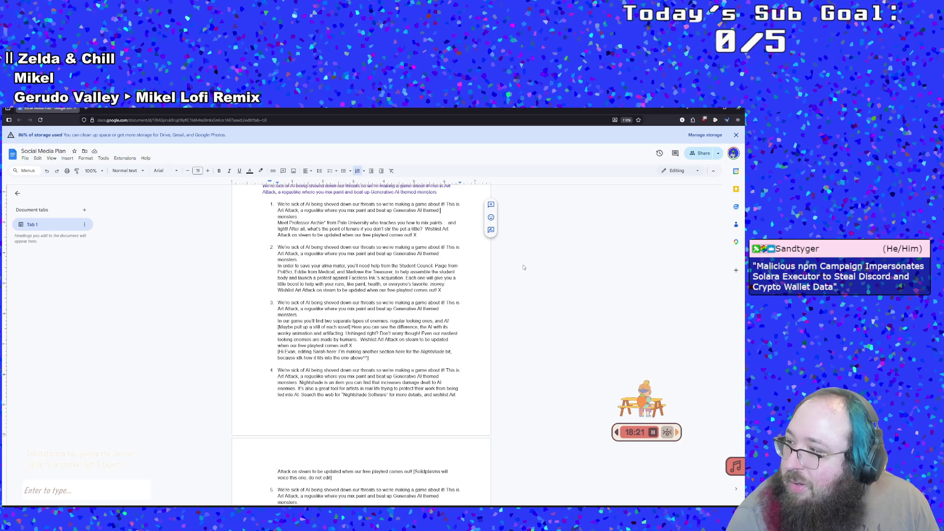
click(521, 270)
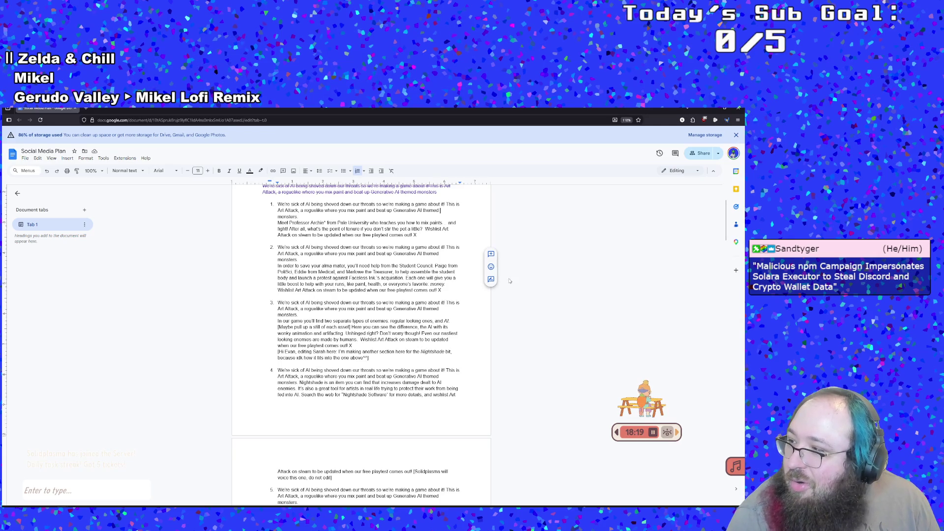
scroll(510, 281, up, 1)
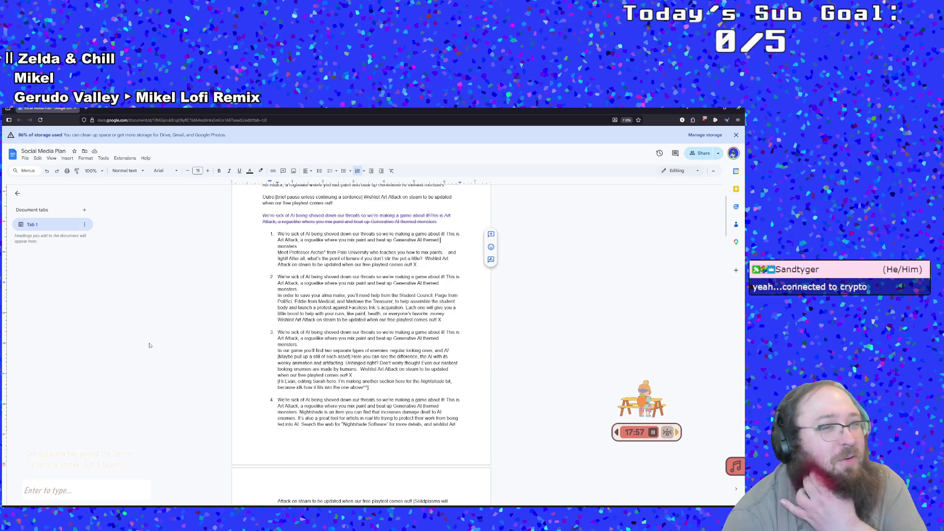
Reread the Social Media Plan's video ideas from the top, then switch back to Resolve's Timeline 1.
scroll(250, 318, up, 1)
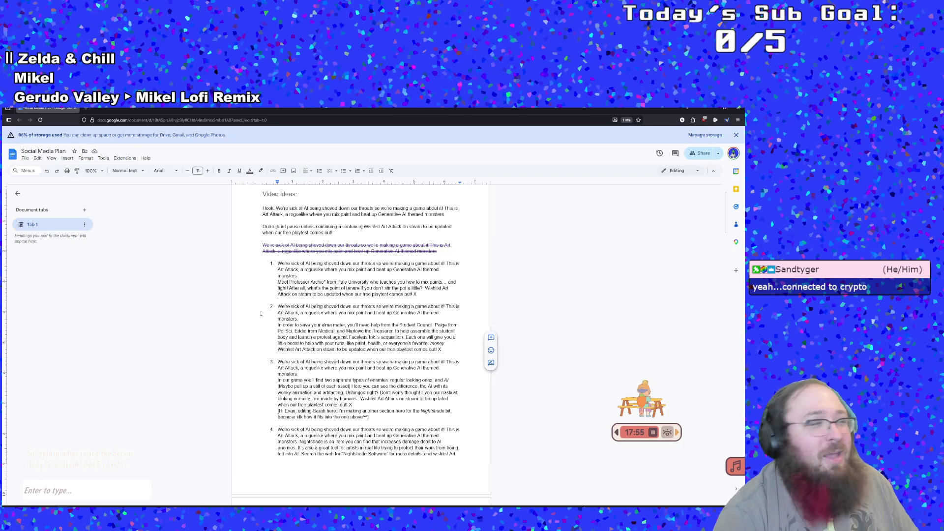
click(278, 349)
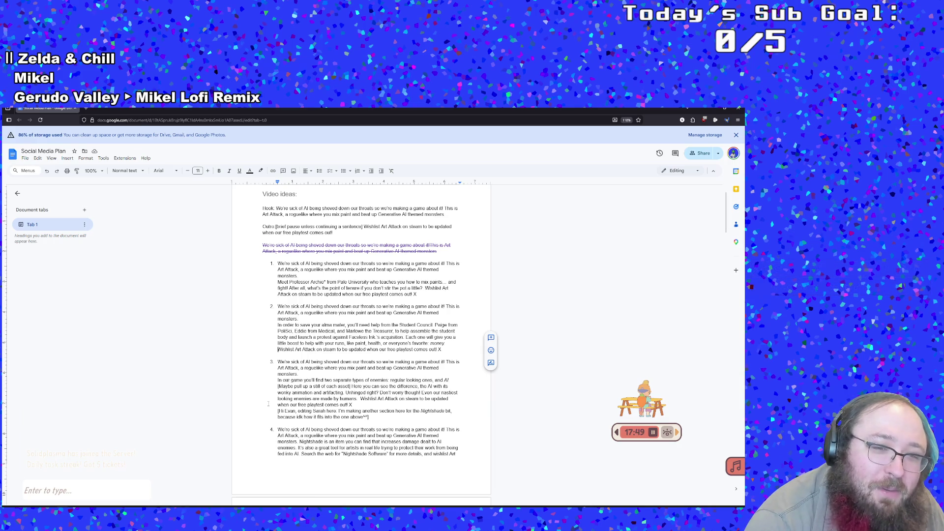
scroll(268, 404, up, 3)
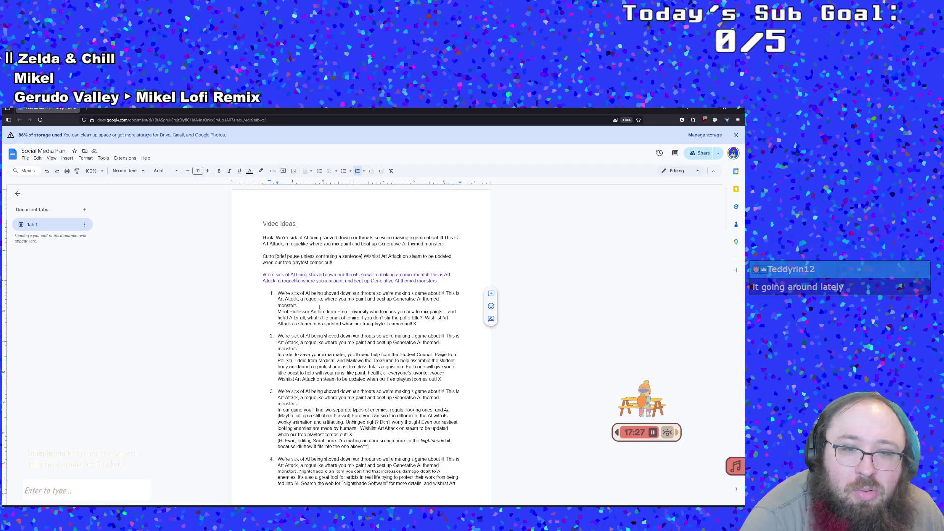
scroll(334, 364, down, 1)
scroll(345, 403, up, 1)
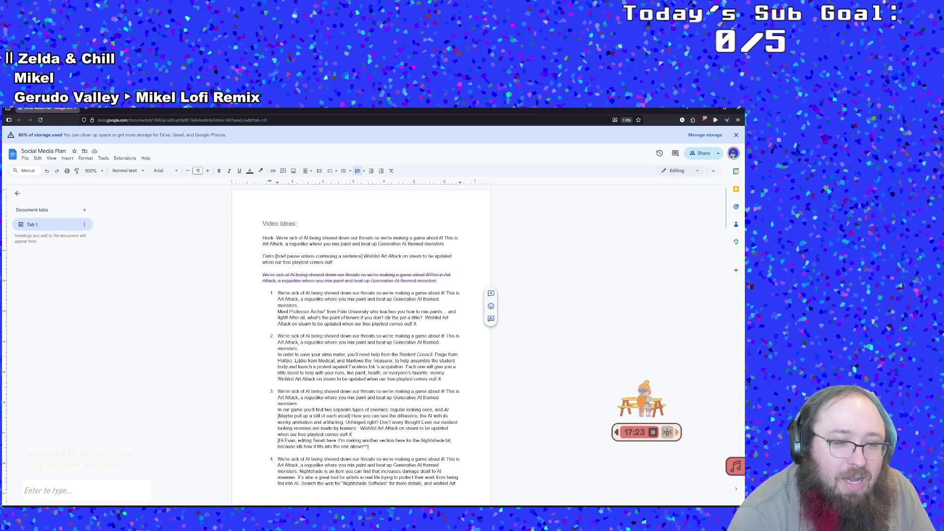
mouse_move(203, 507)
click(204, 477)
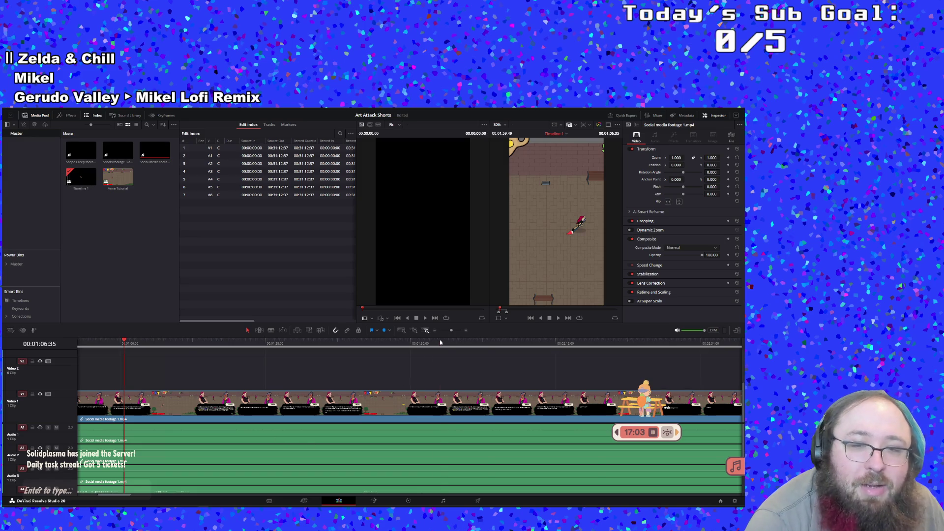
Scrub Timeline 1 to about 02:49, play it, and mark a provisional In point near 02:55.
drag(441, 342, 395, 358)
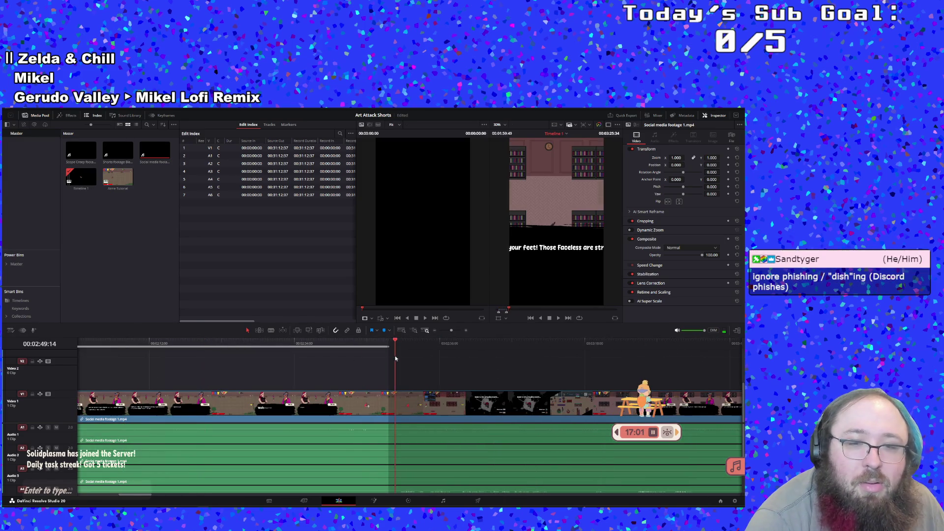
key(shift+Left)
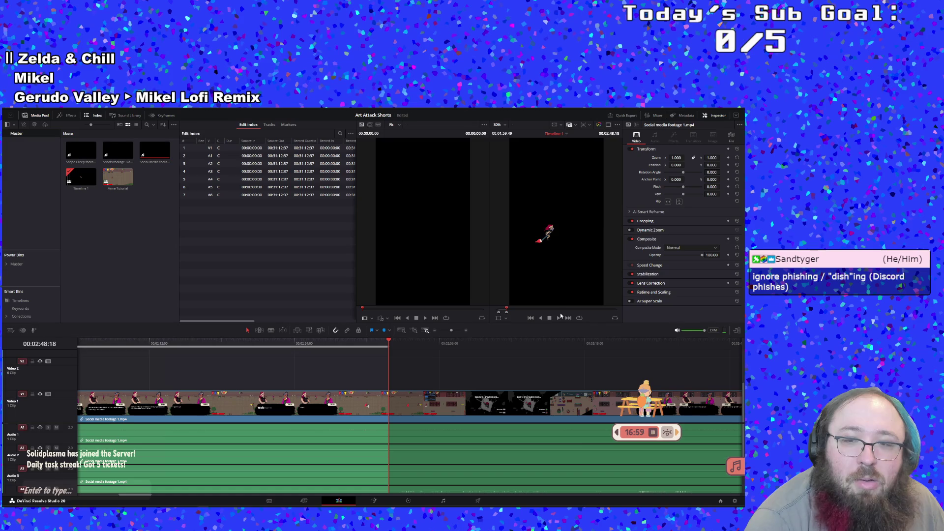
click(559, 319)
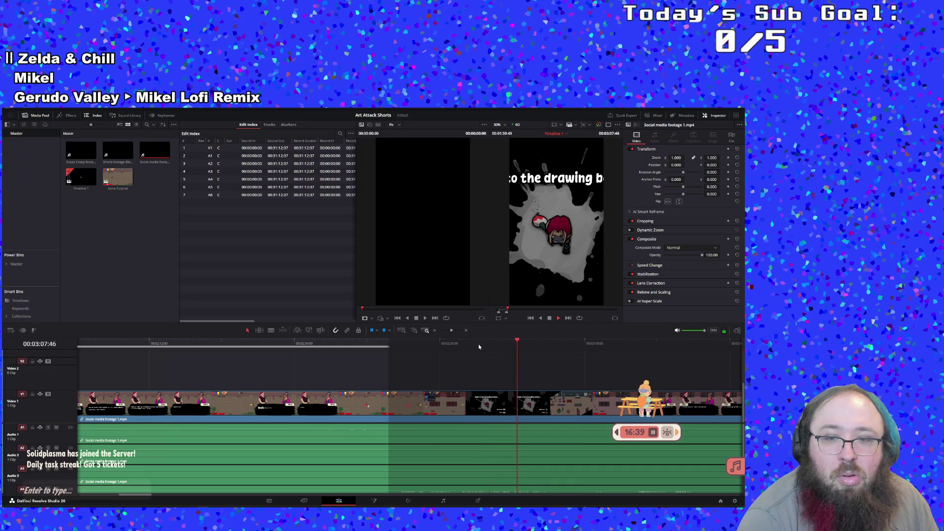
click(466, 350)
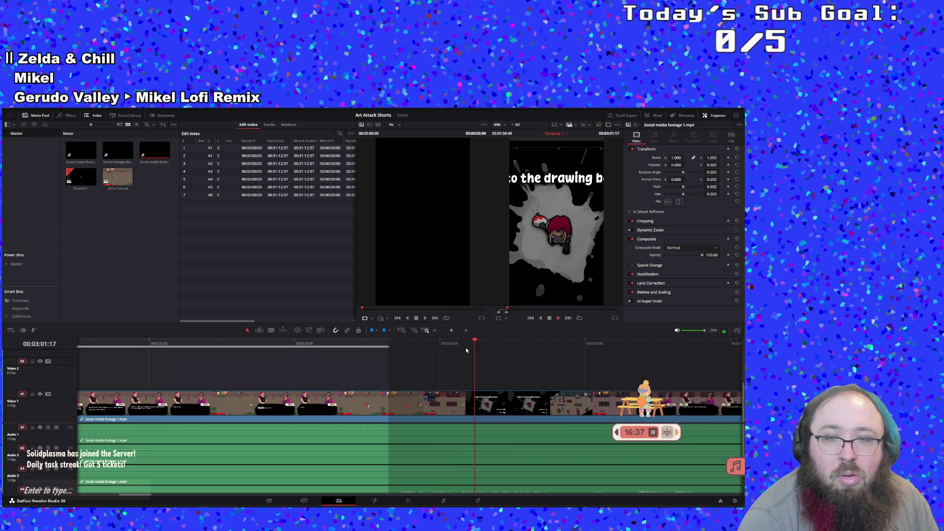
drag(432, 340, 434, 338)
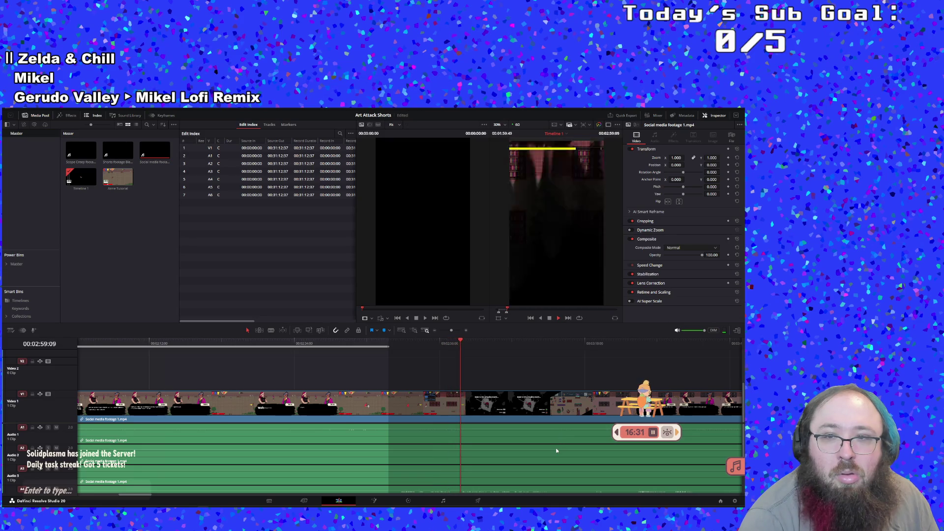
key(i)
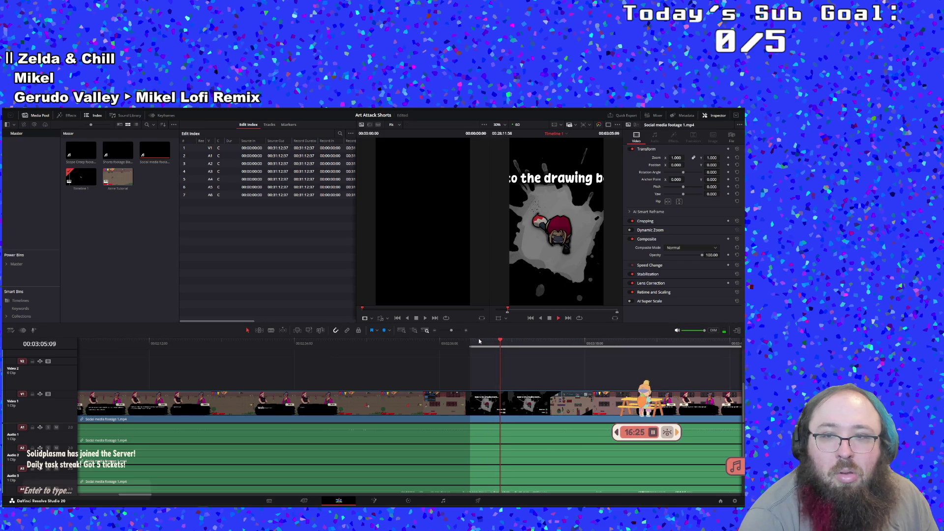
Review the footage between about 02:51 and 03:10 to locate the section start.
click(480, 341)
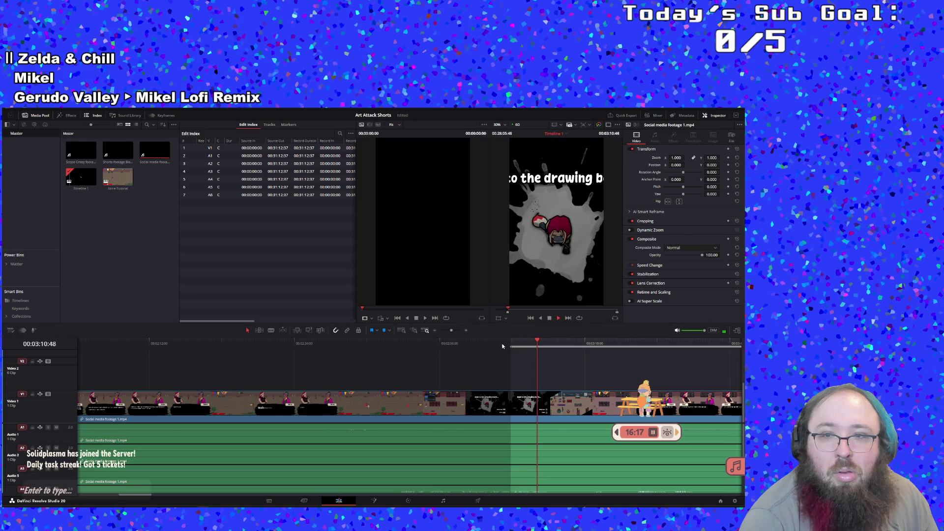
click(477, 344)
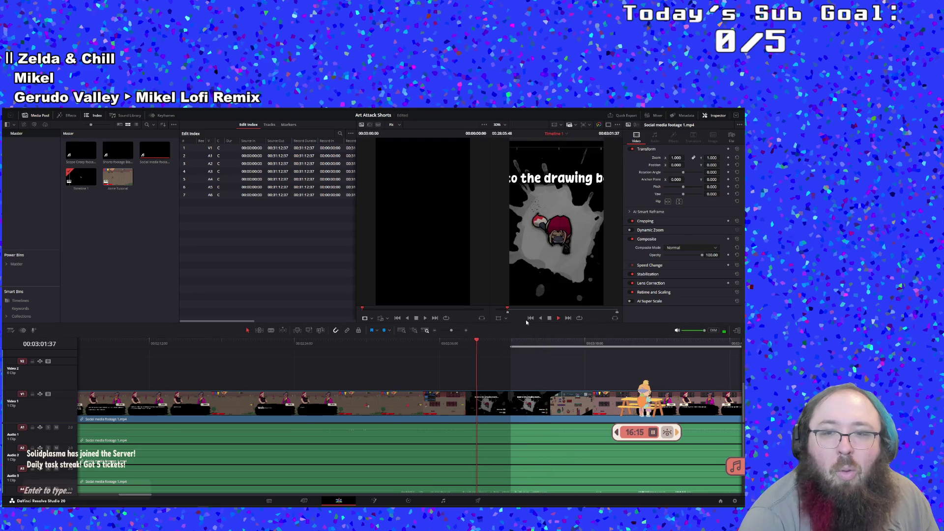
click(549, 319)
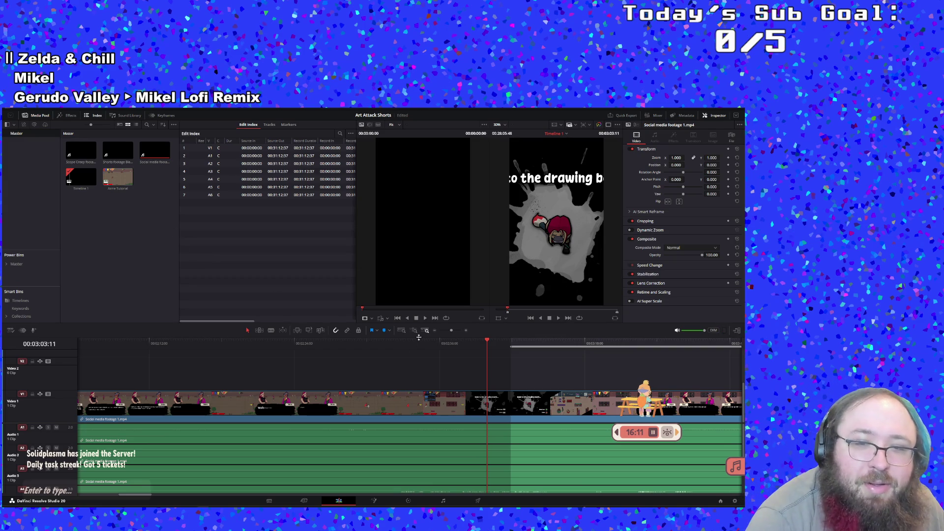
mouse_move(430, 343)
mouse_down()
mouse_move(407, 351)
mouse_move(529, 357)
mouse_move(512, 364)
mouse_up()
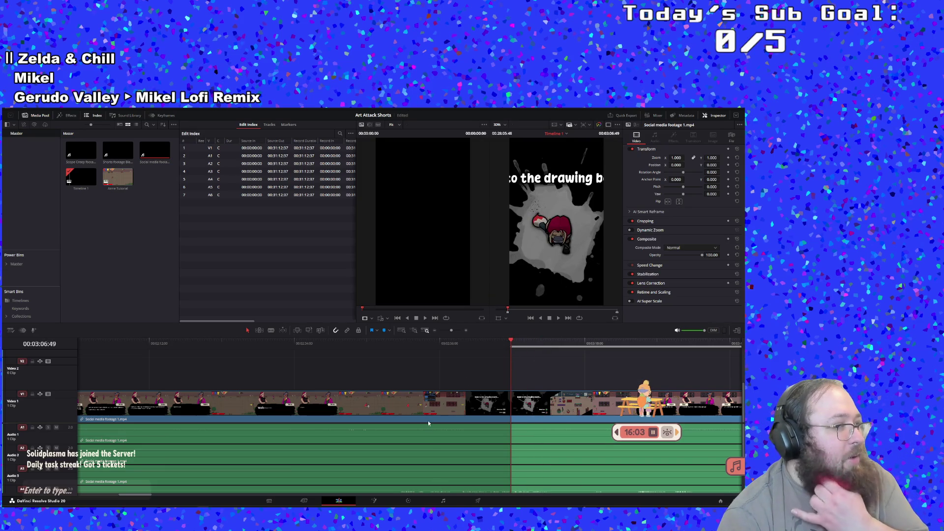
click(505, 344)
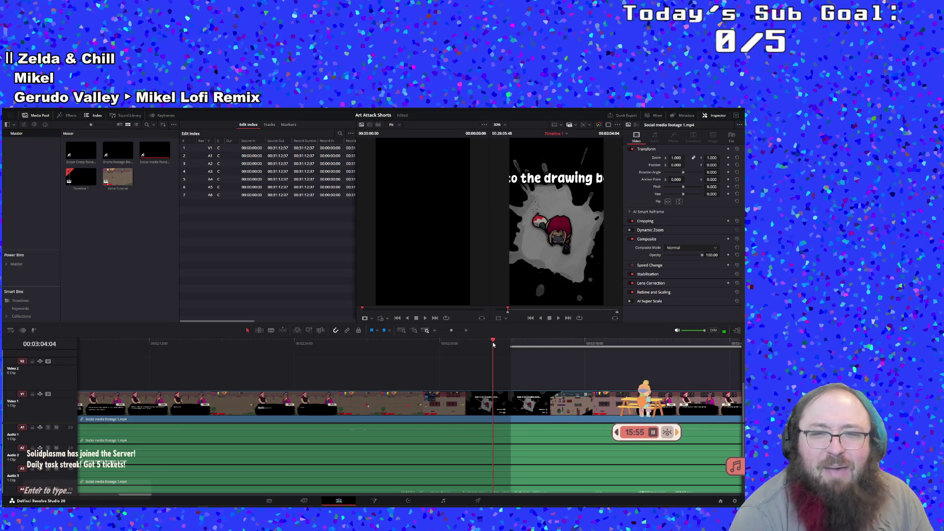
drag(529, 340, 536, 338)
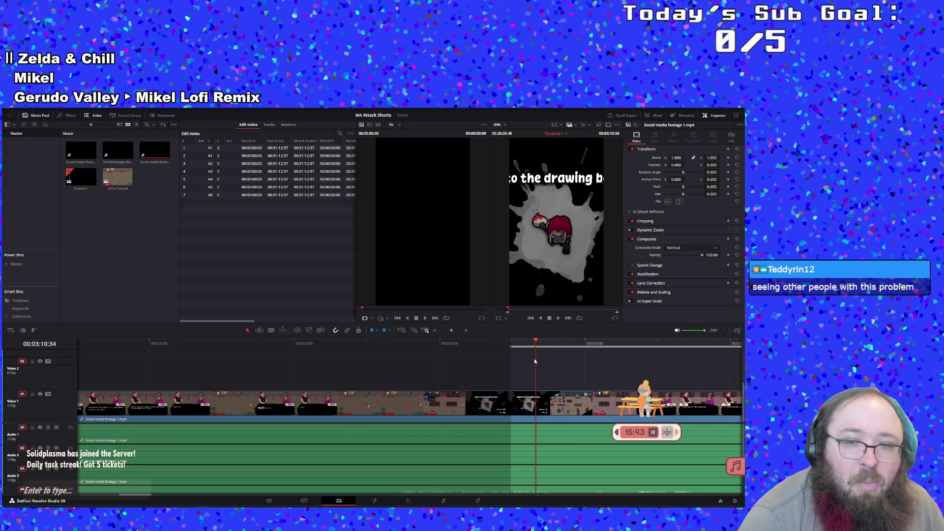
click(511, 344)
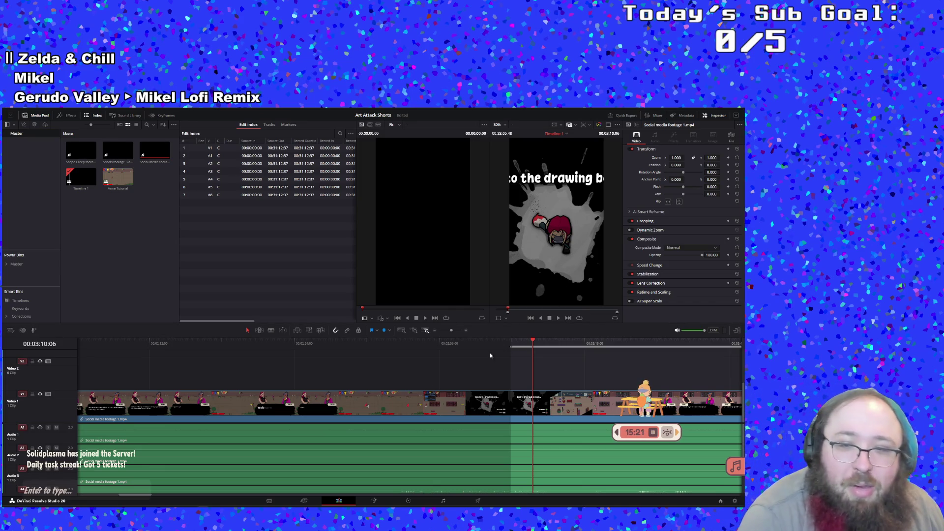
Set the In point at 03:12:28 and play on from there.
click(558, 318)
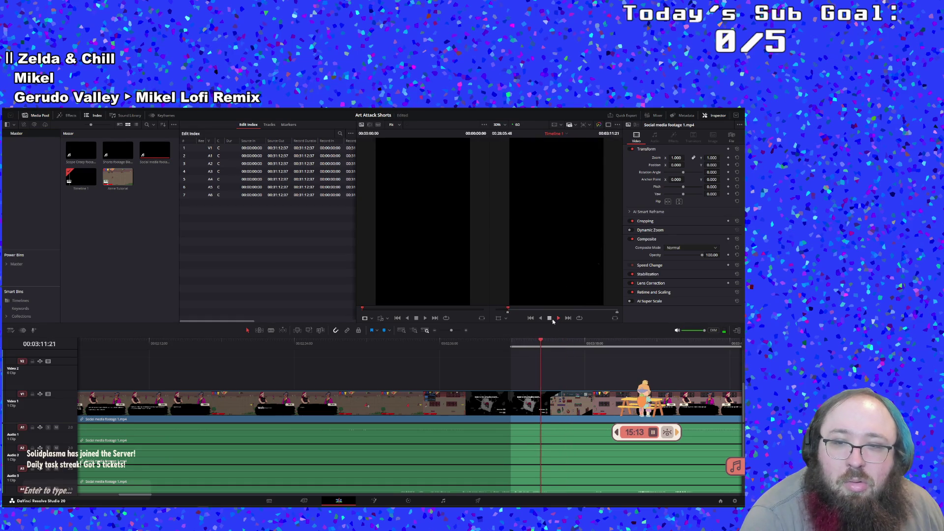
click(550, 319)
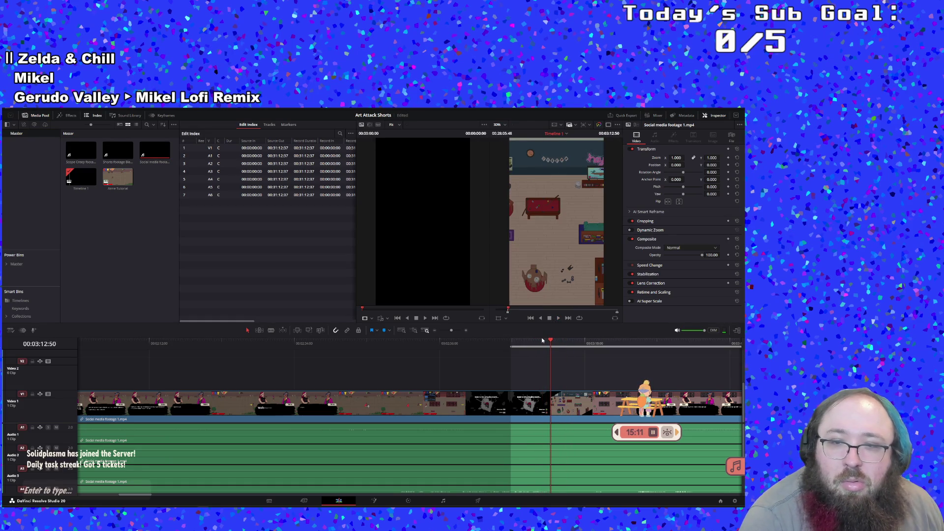
click(543, 341)
click(554, 342)
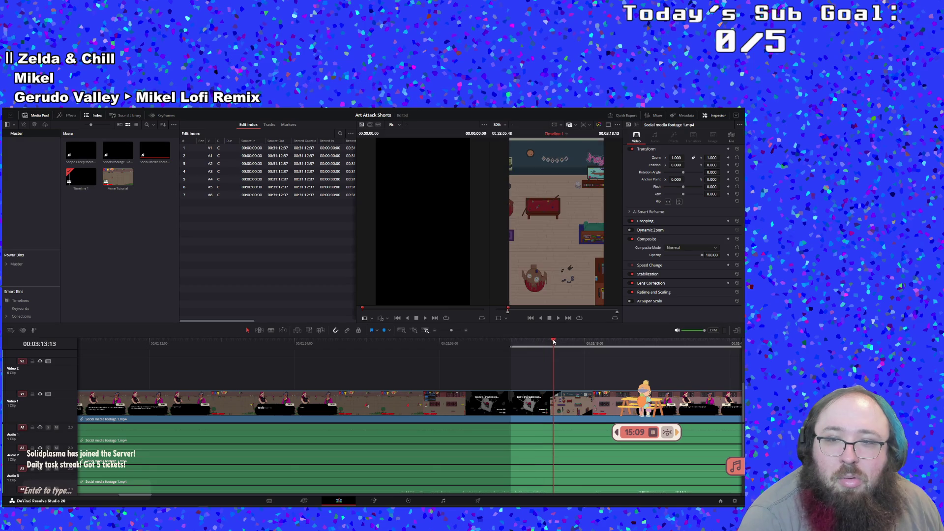
click(548, 342)
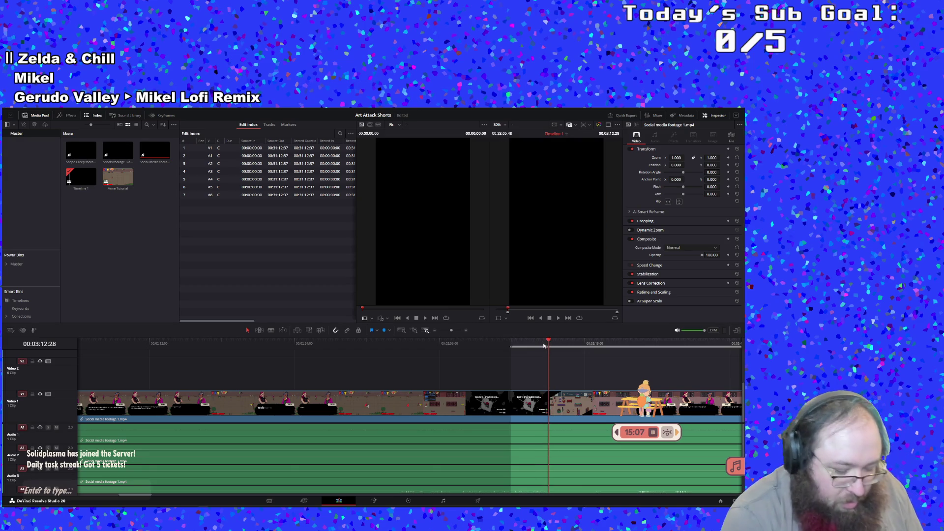
key(i)
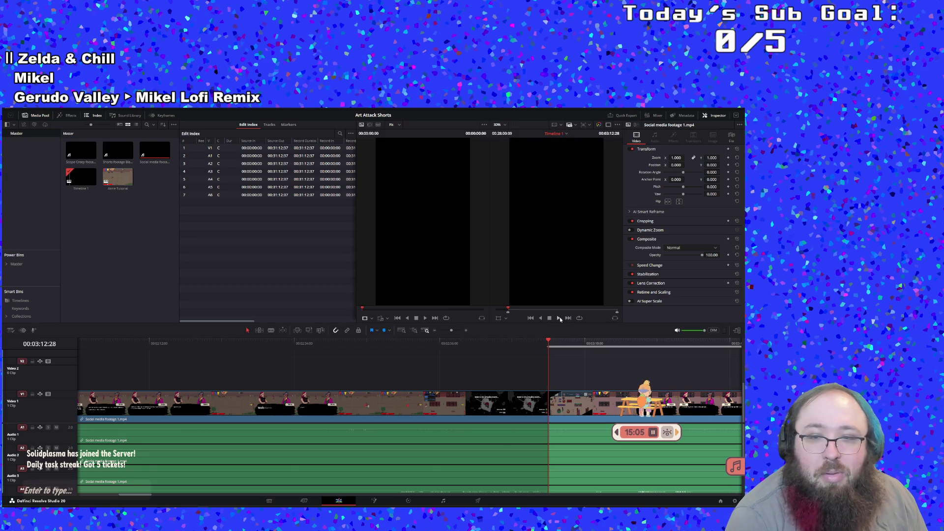
click(559, 319)
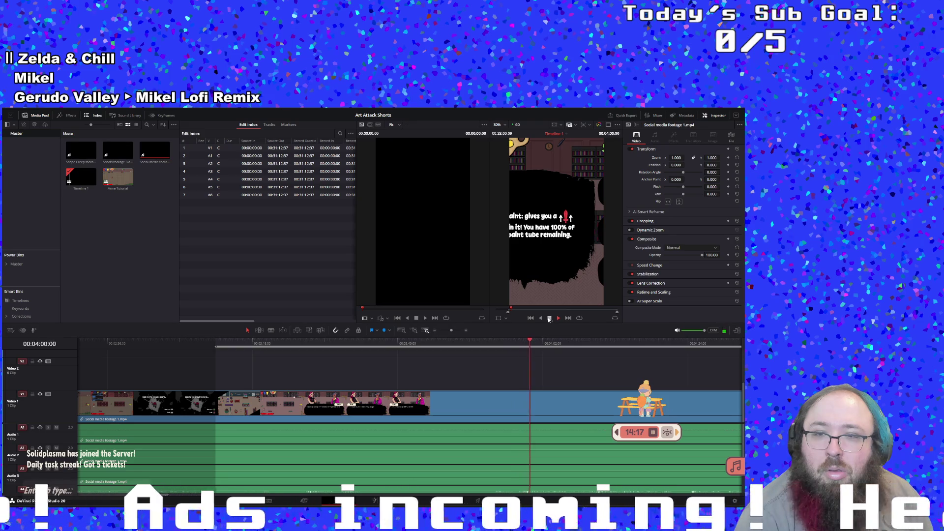
Stop playback, briefly mark an In at 03:54:25, and rewatch from around 03:09:52.
click(536, 345)
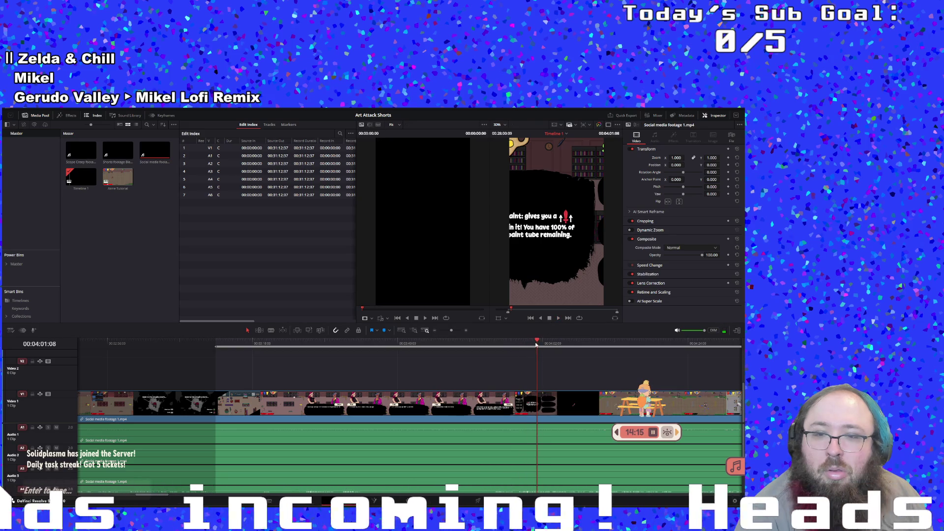
click(493, 343)
key(i)
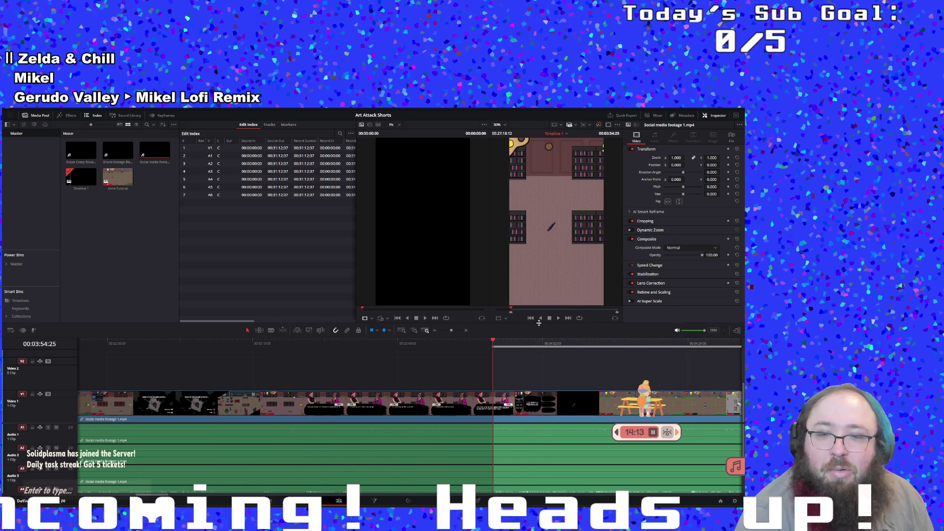
click(199, 343)
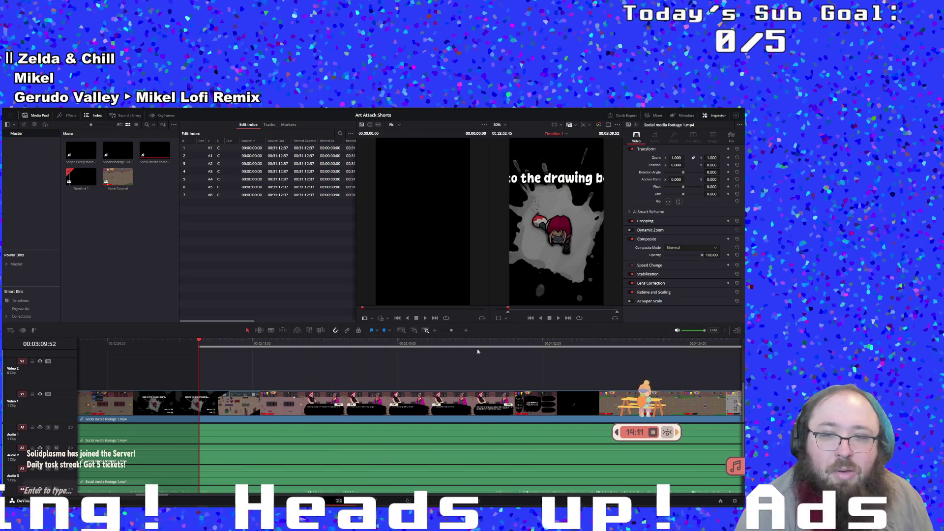
click(558, 319)
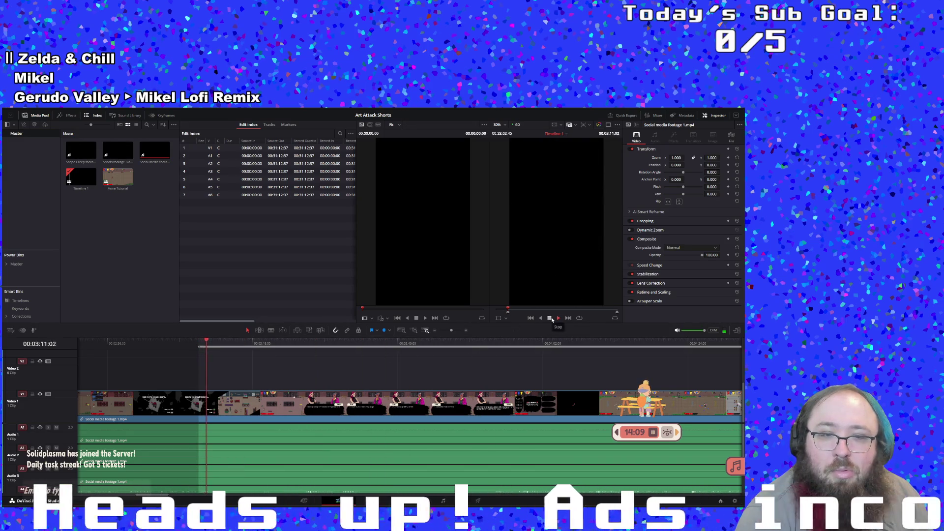
click(166, 345)
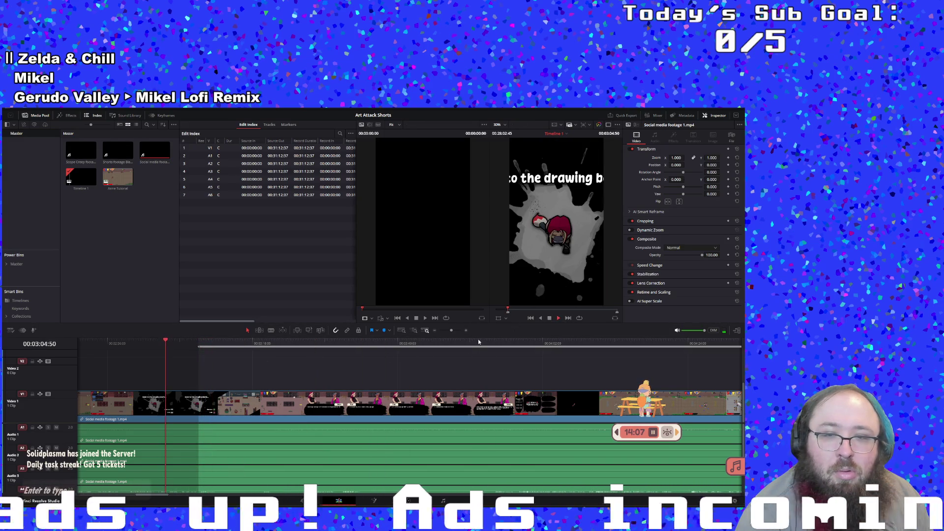
click(550, 319)
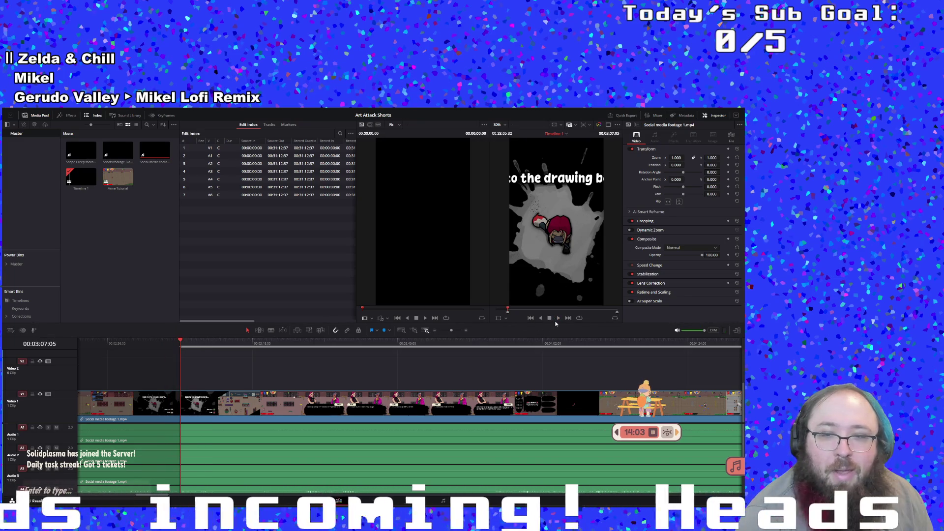
Play on and set the Out point at 03:56:29.
key(space)
click(514, 341)
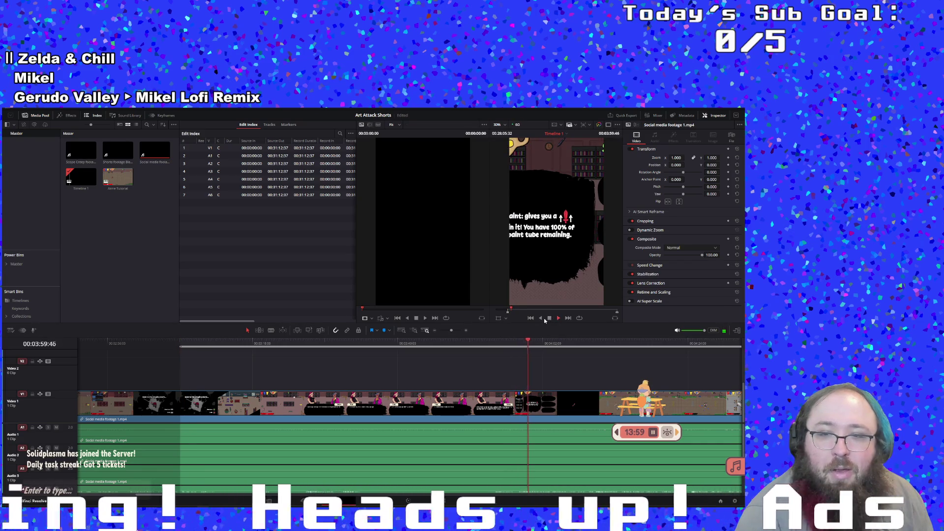
click(507, 343)
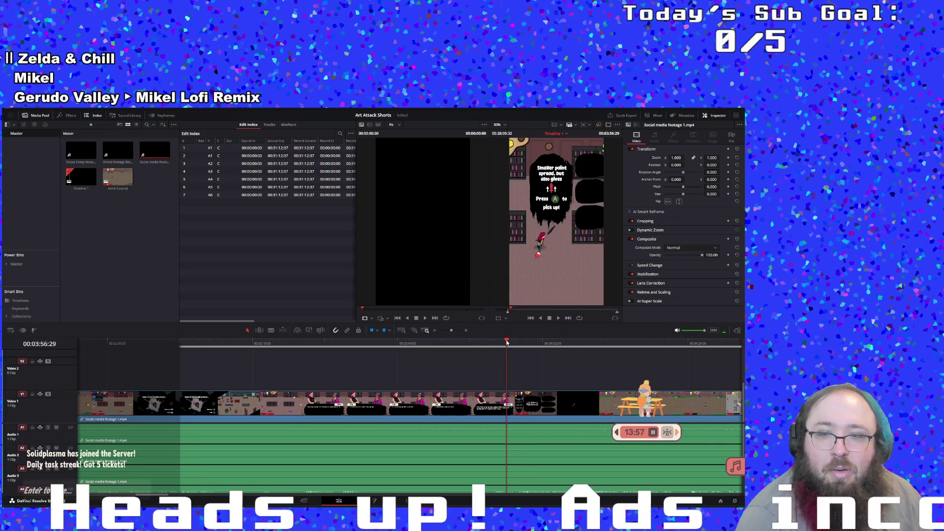
key(o)
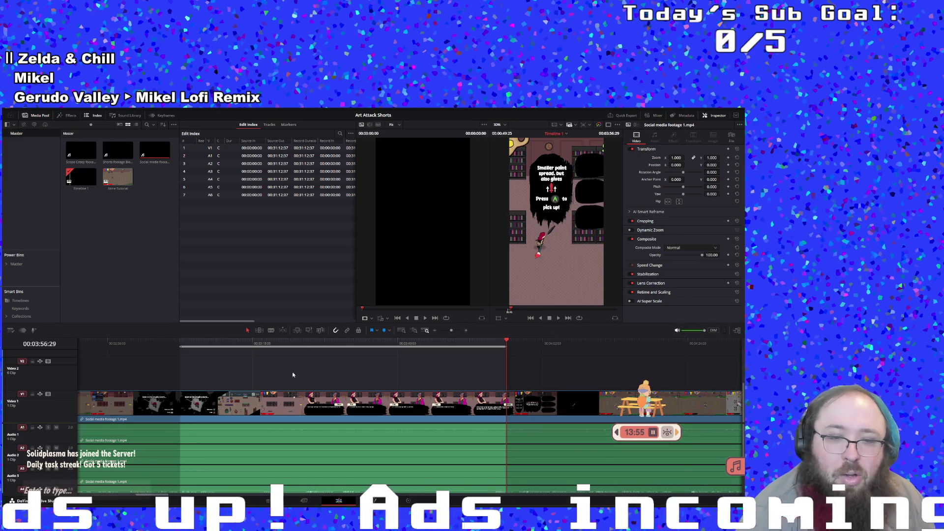
Create a Timeline 1 Subclip from the marked range using the ruler's Create SubClip option.
right_click(285, 345)
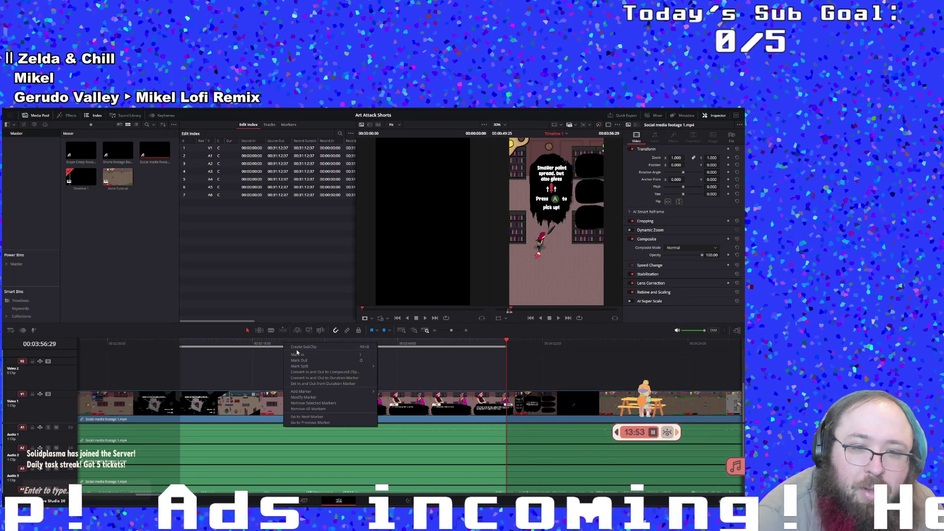
click(304, 347)
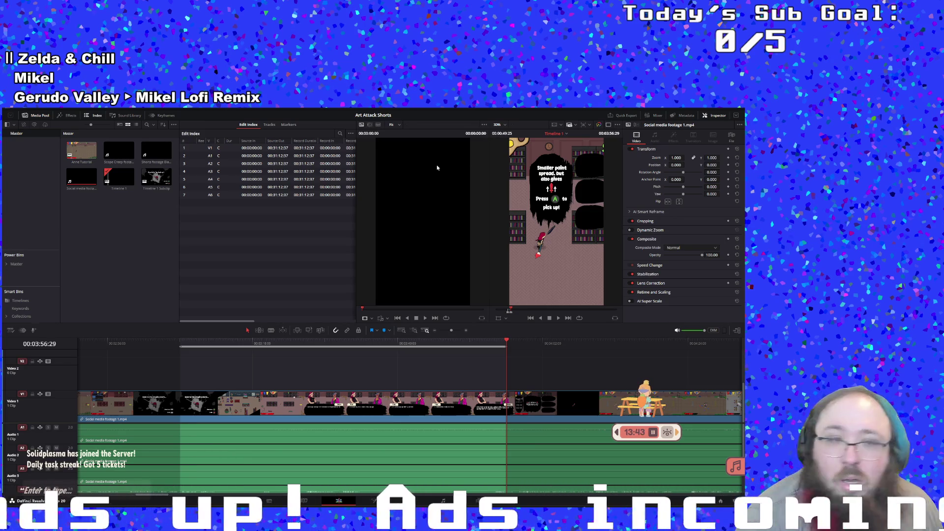
click(103, 163)
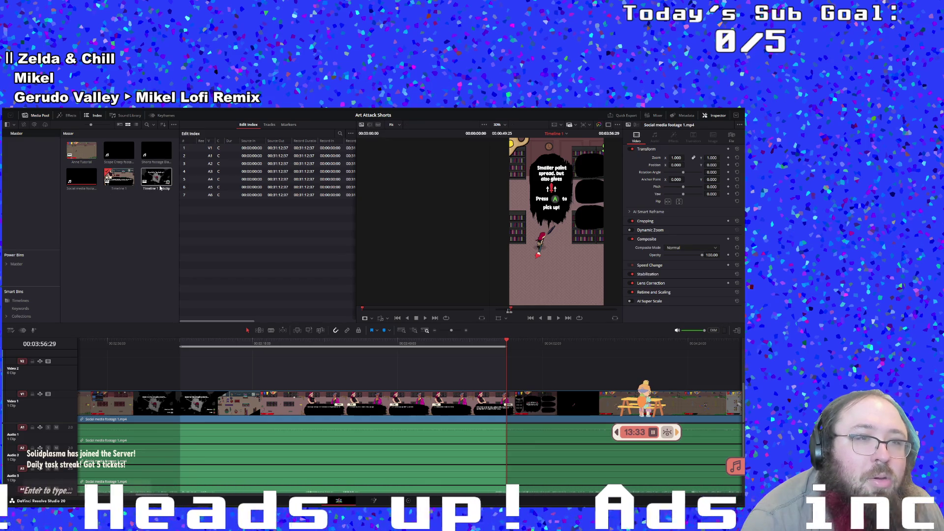
Rename the new Timeline 1 Subclip to 'Anne retry dialogue'.
double_click(154, 191)
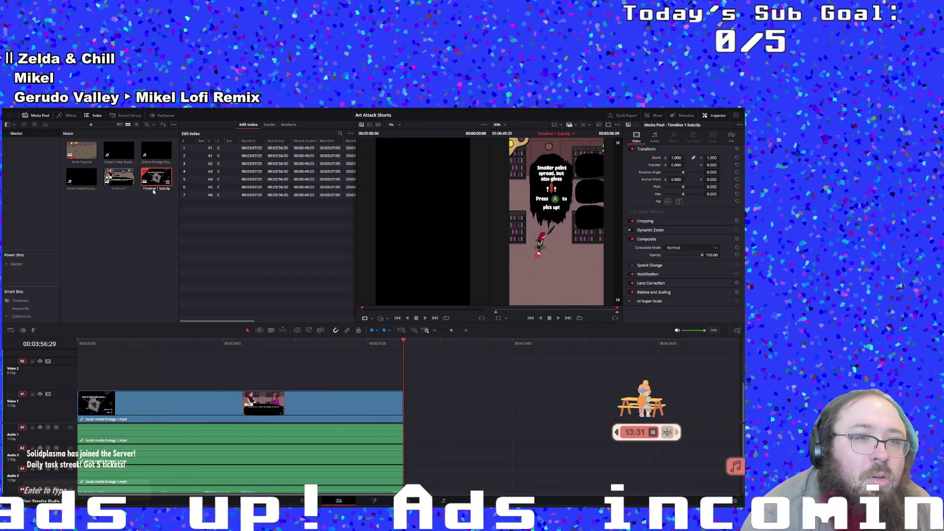
click(154, 189)
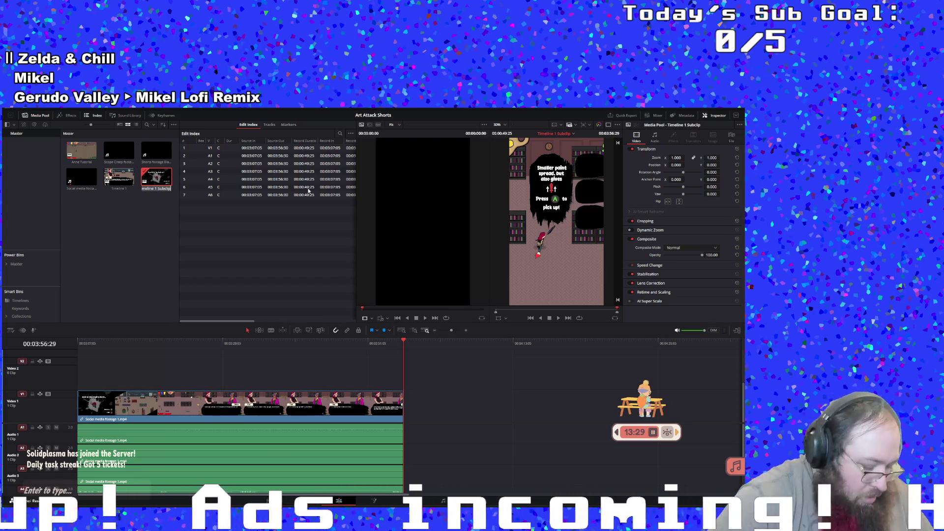
text(Anne retry)
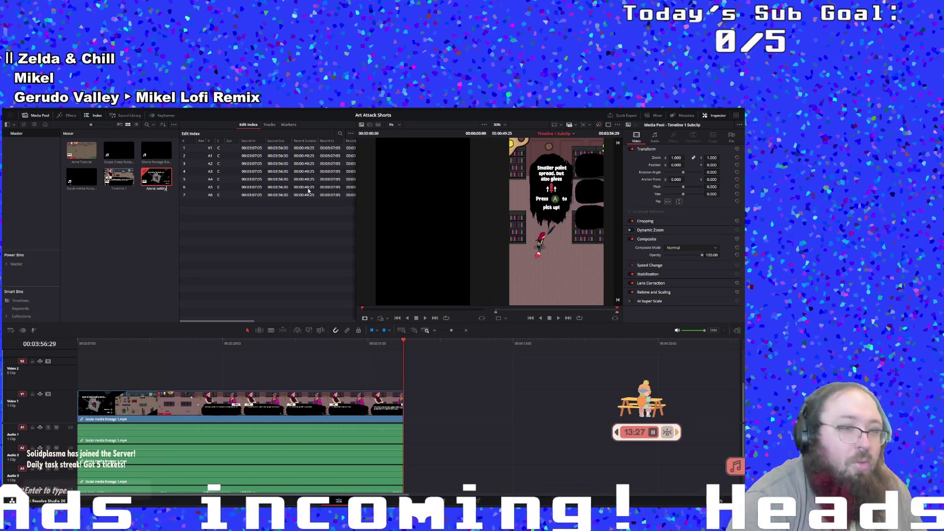
key(BackSpace)
key(BackSpace)
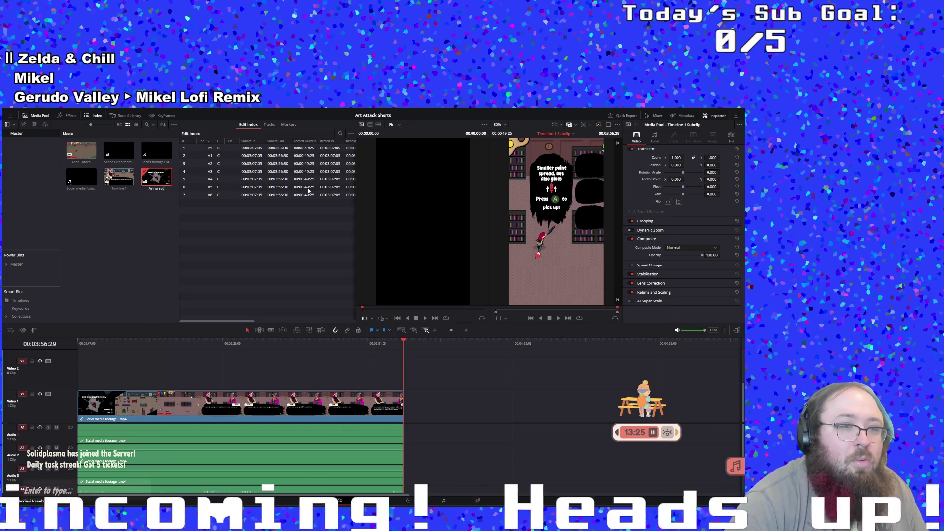
text(ue)
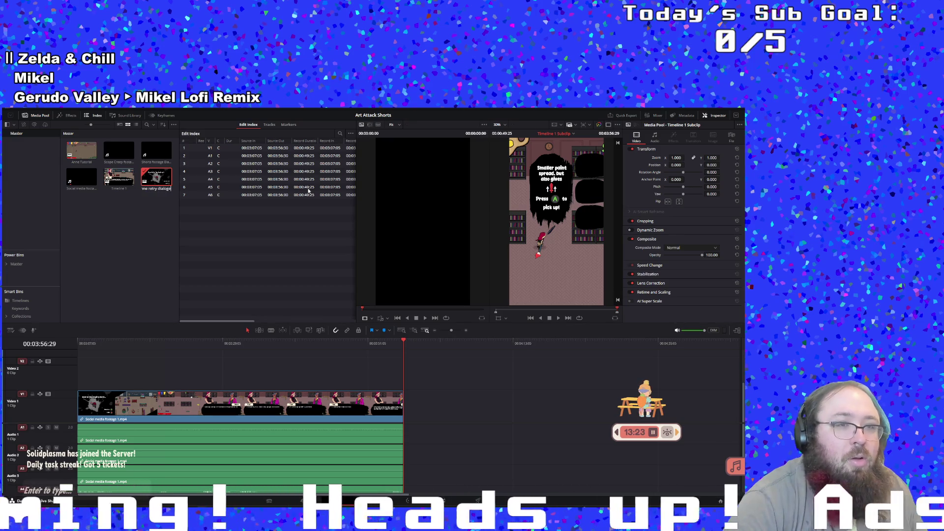
key(Return)
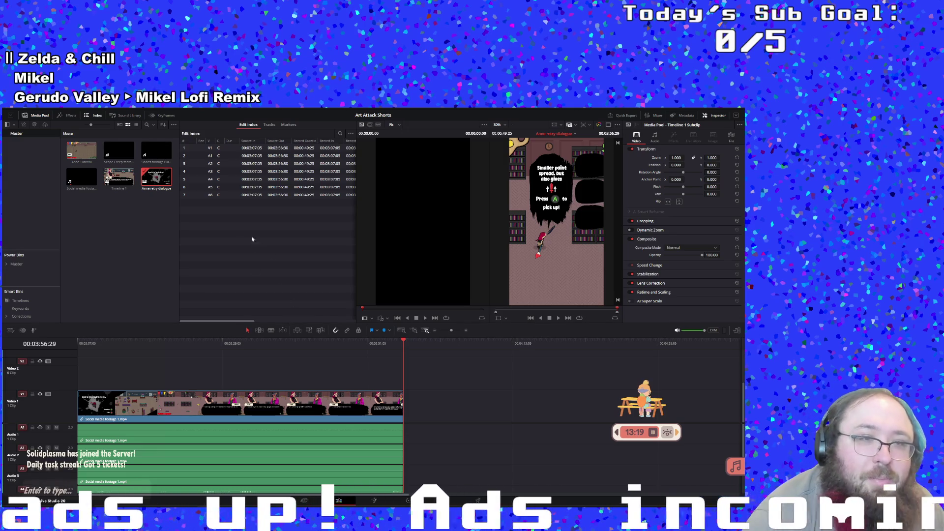
click(117, 182)
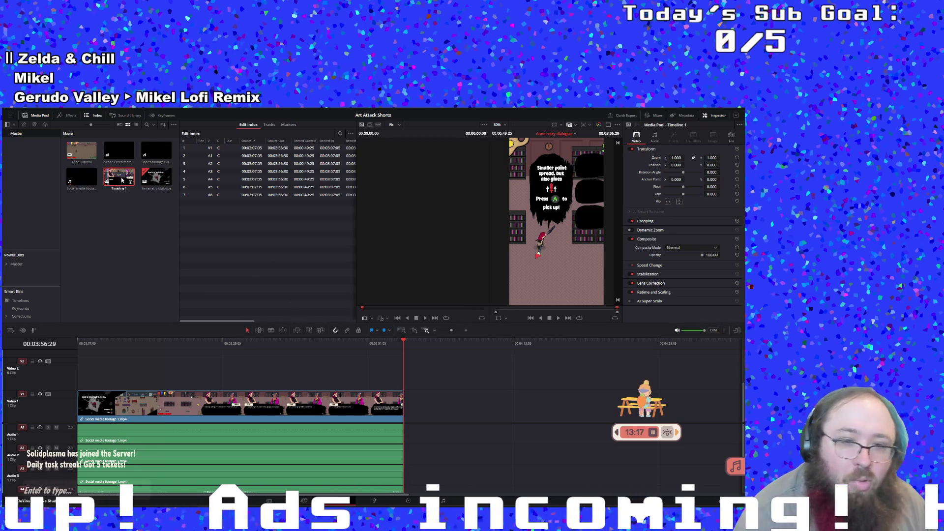
Reopen Timeline 1, review from 03:57:06, and set the In point at the section's start.
double_click(117, 182)
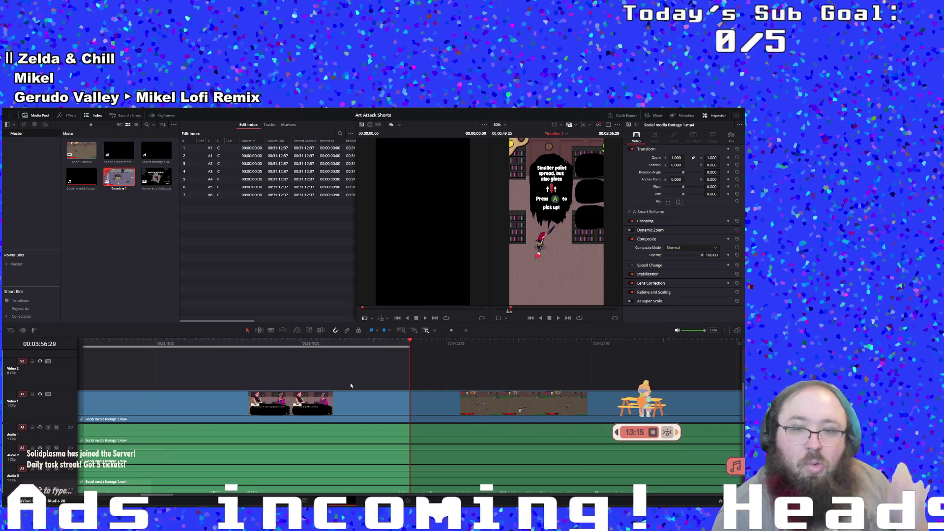
click(414, 343)
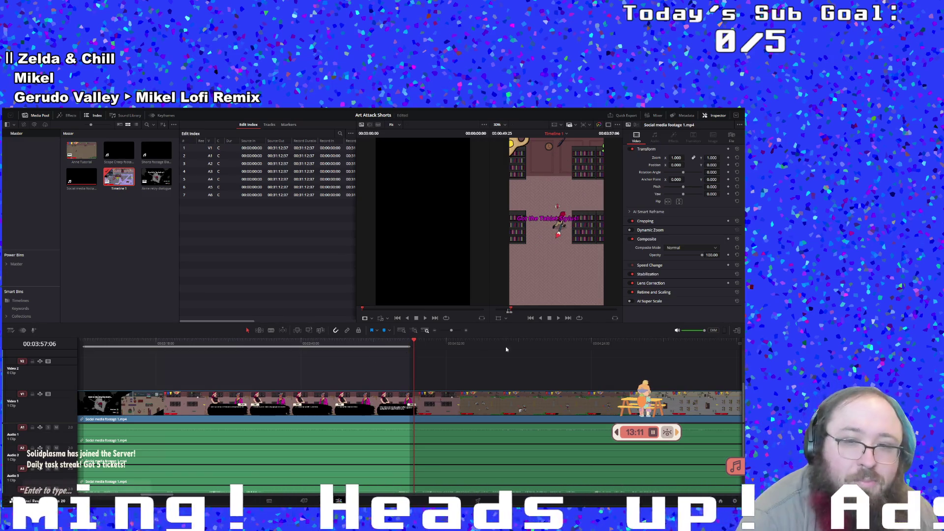
click(559, 319)
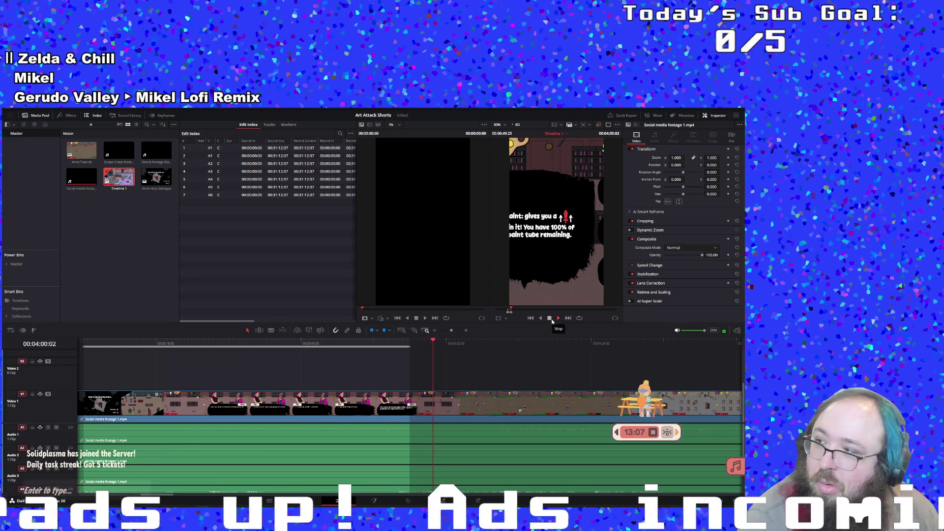
click(549, 318)
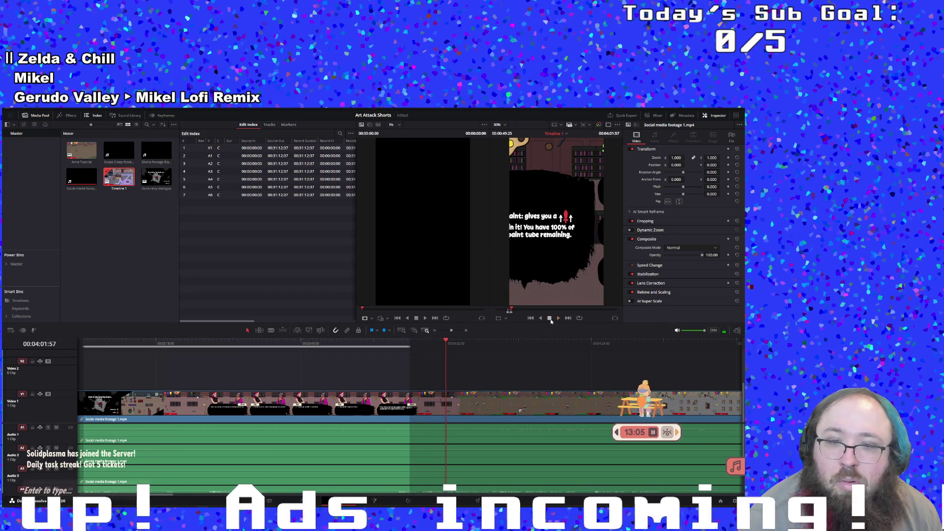
click(441, 343)
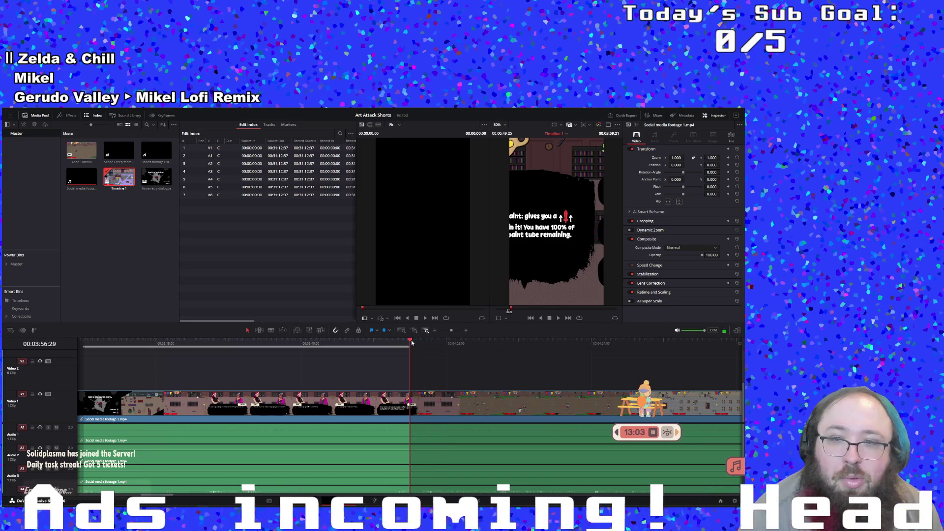
mouse_move(441, 343)
mouse_down()
mouse_move(416, 341)
mouse_move(426, 338)
mouse_up()
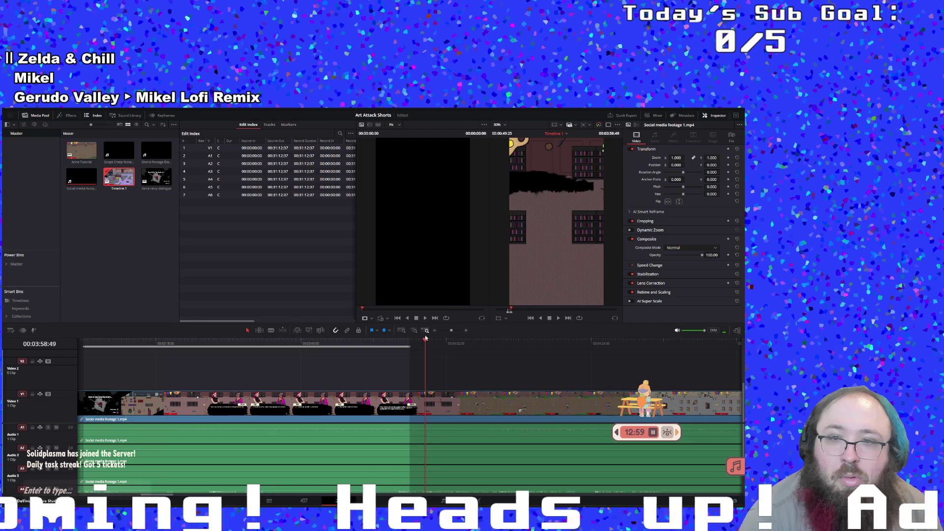
drag(426, 339, 422, 339)
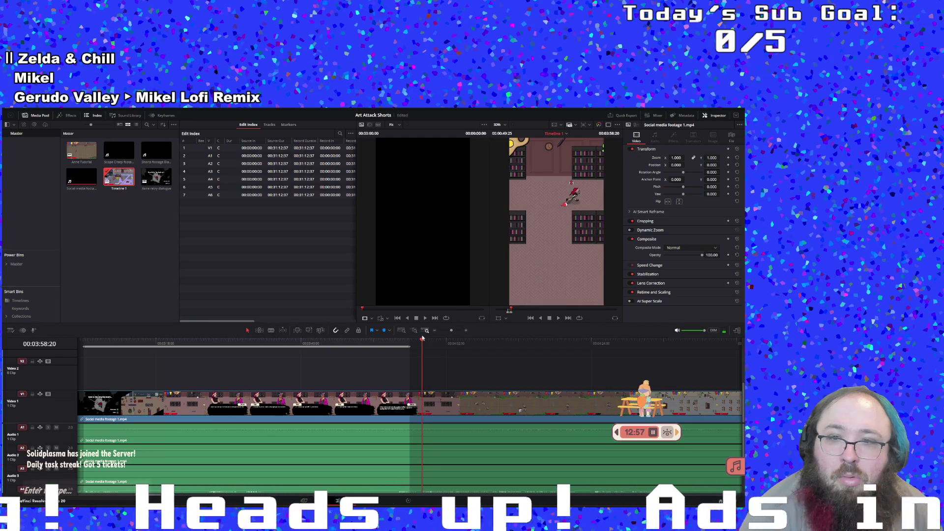
key(i)
key(space)
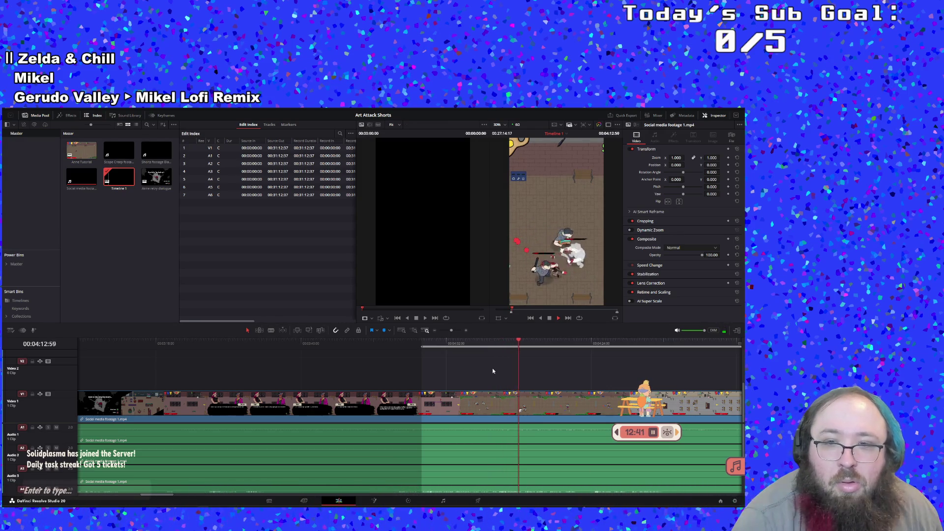
Mark the section's end with an Out point and save the range as a new subclip.
click(445, 340)
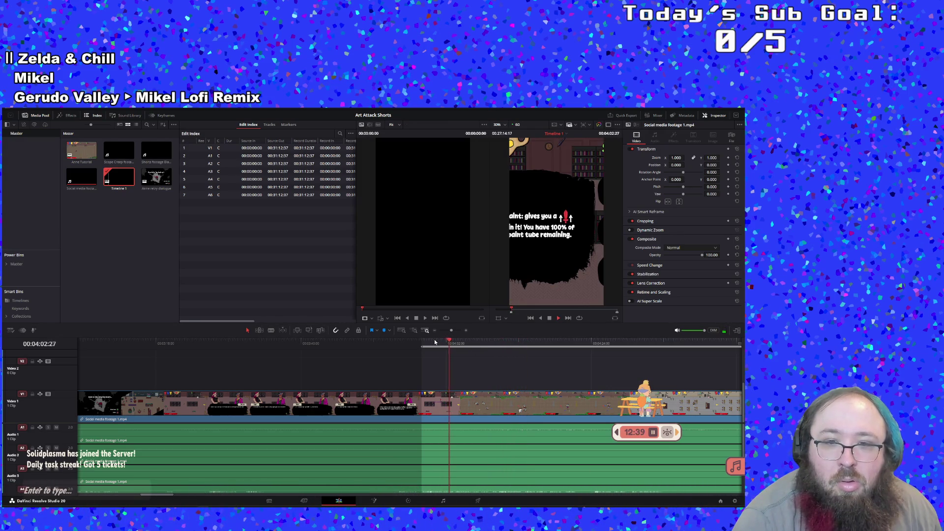
click(549, 318)
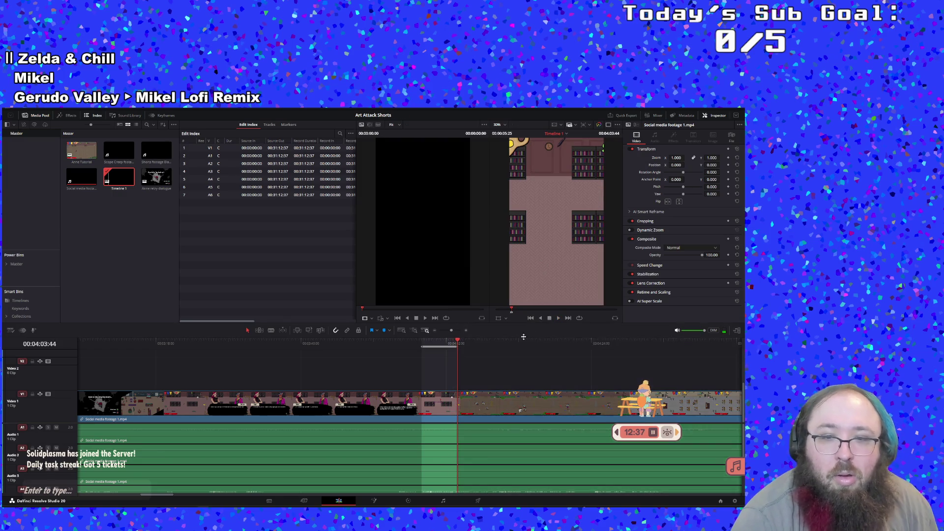
right_click(443, 346)
click(549, 319)
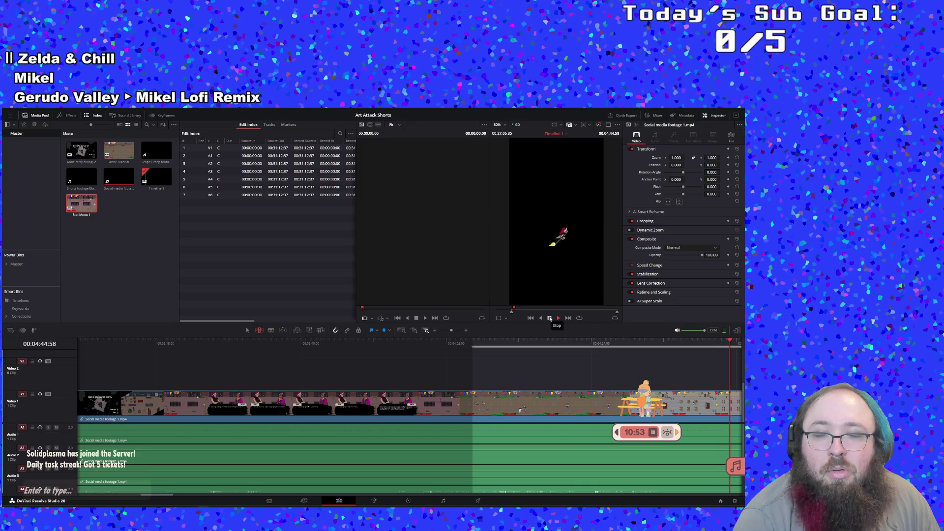
click(409, 344)
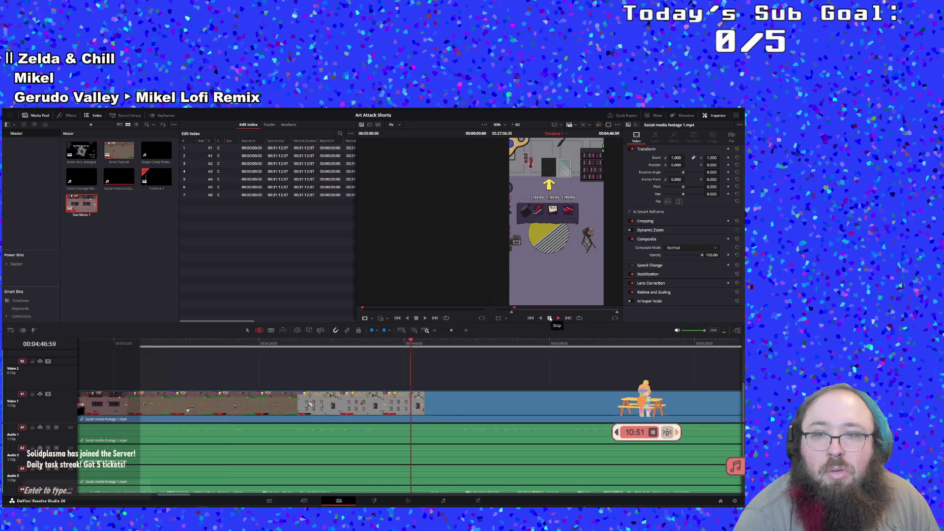
mouse_move(406, 343)
mouse_down()
mouse_move(389, 343)
mouse_move(396, 341)
mouse_up()
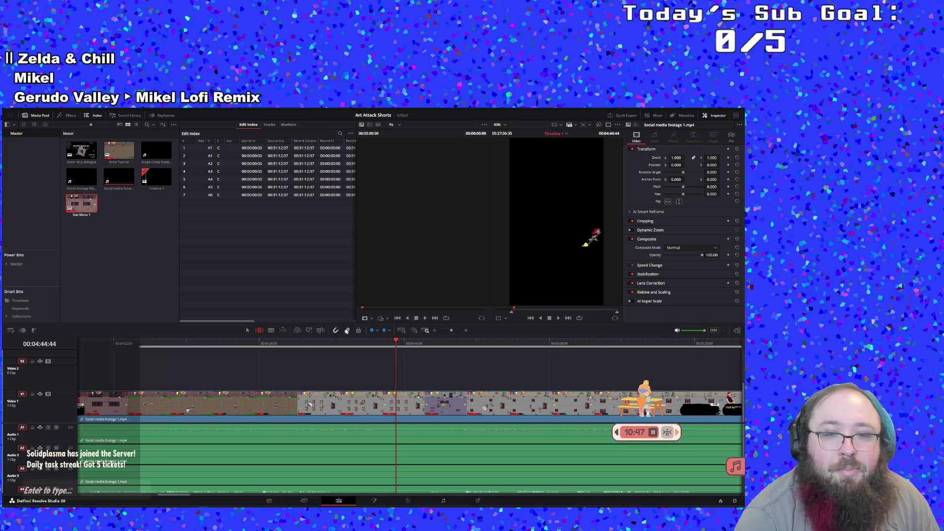
key(o)
right_click(332, 338)
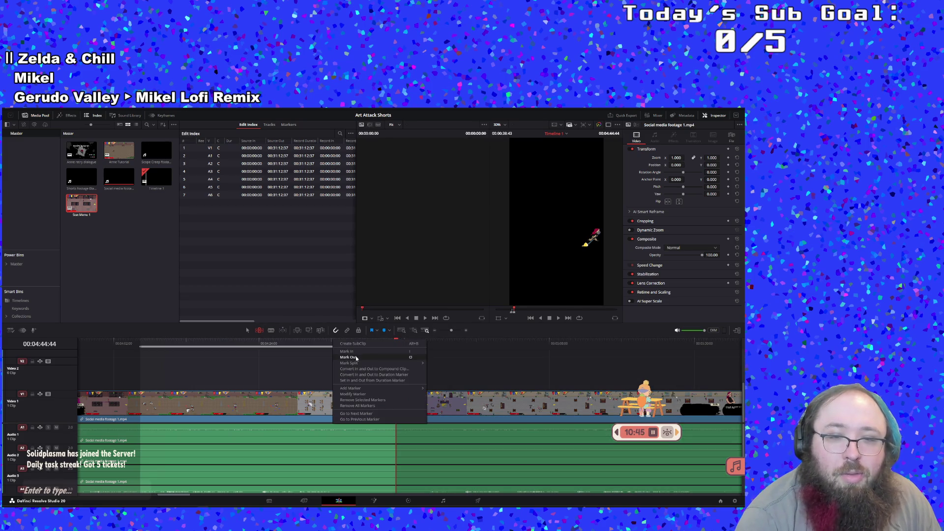
click(362, 348)
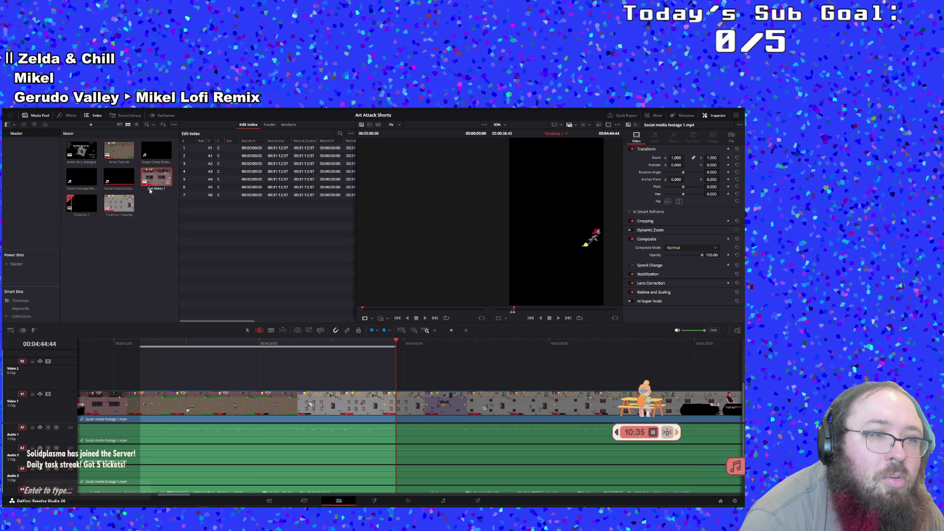
Review the new subclip in the timeline, then reopen the full Timeline 1.
double_click(122, 219)
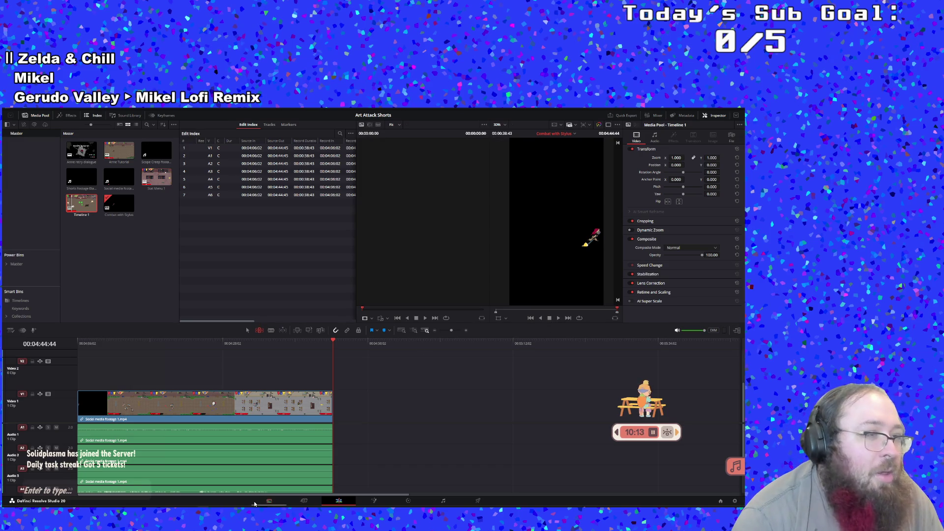
double_click(77, 203)
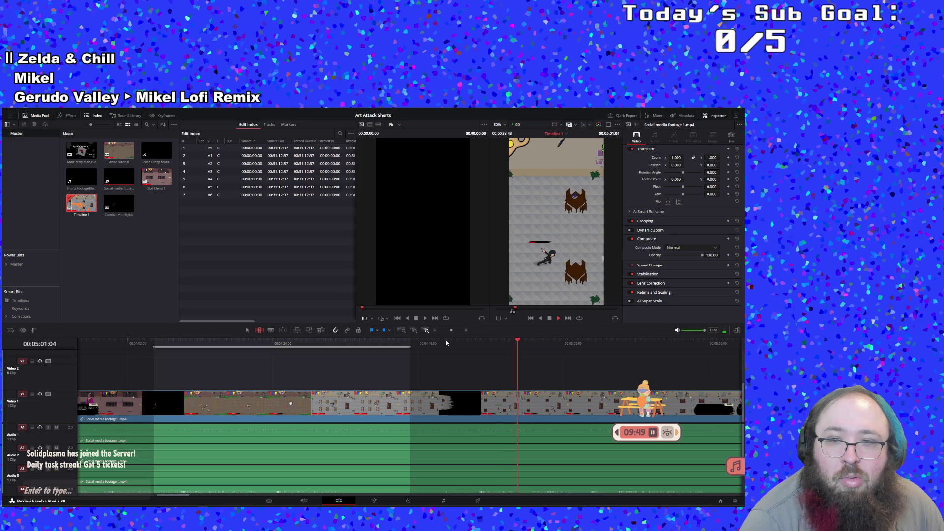
Scrub back and set the In point at the start of the next fight.
click(446, 340)
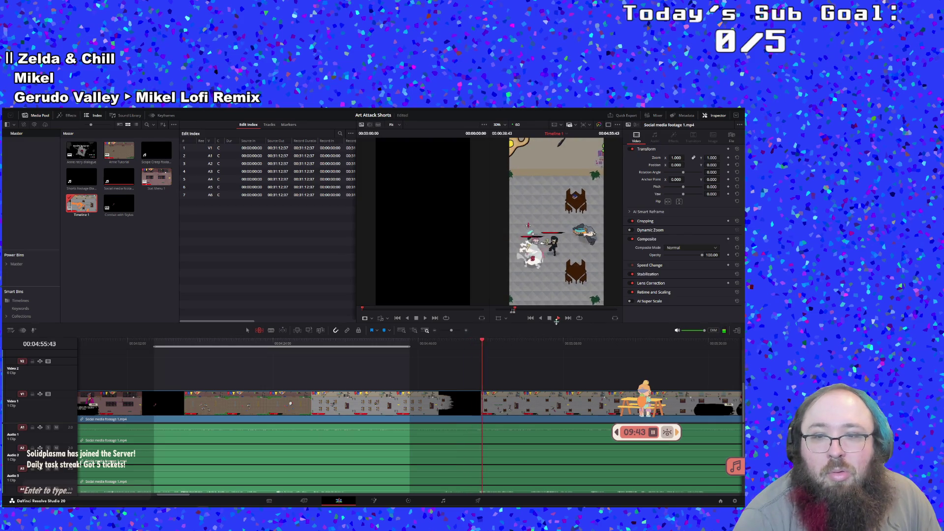
click(464, 345)
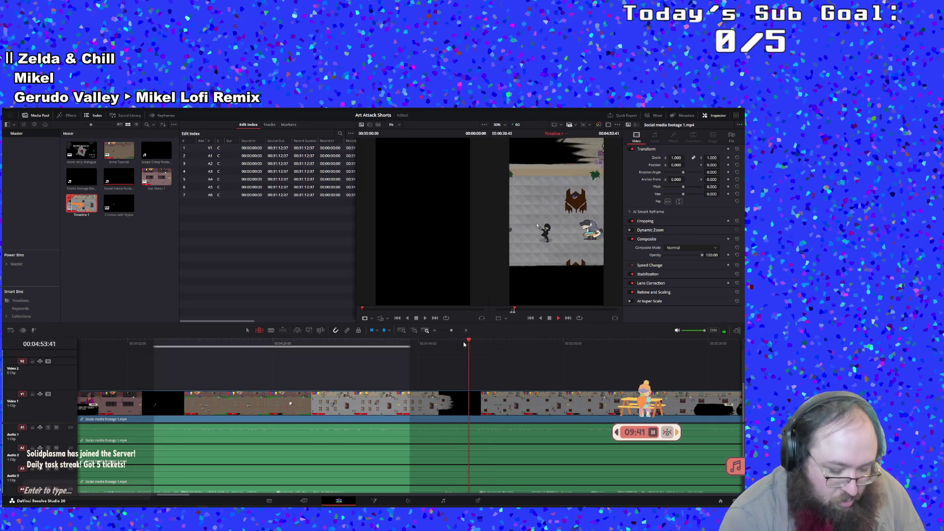
key(i)
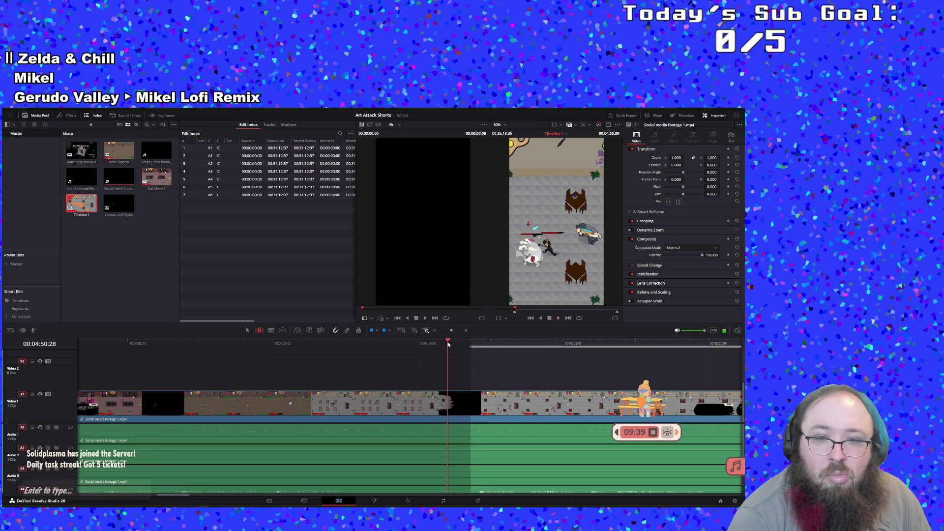
click(449, 344)
key(i)
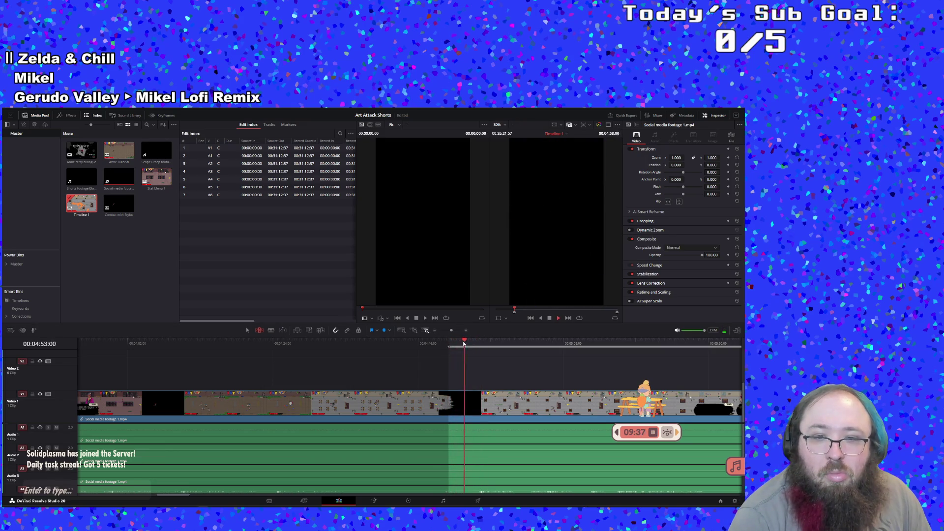
click(462, 344)
key(i)
Replay from just before the fight and stop at its end, around 00:05:09.
click(464, 344)
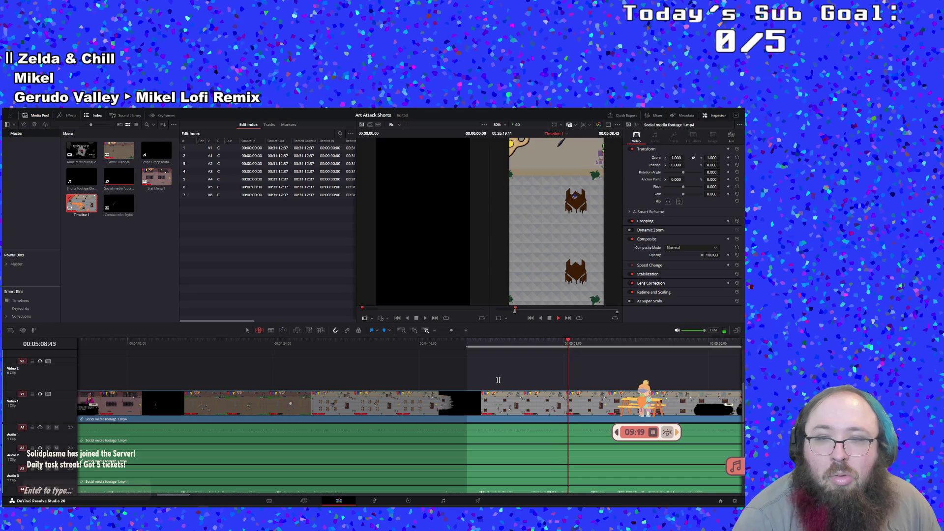
click(530, 340)
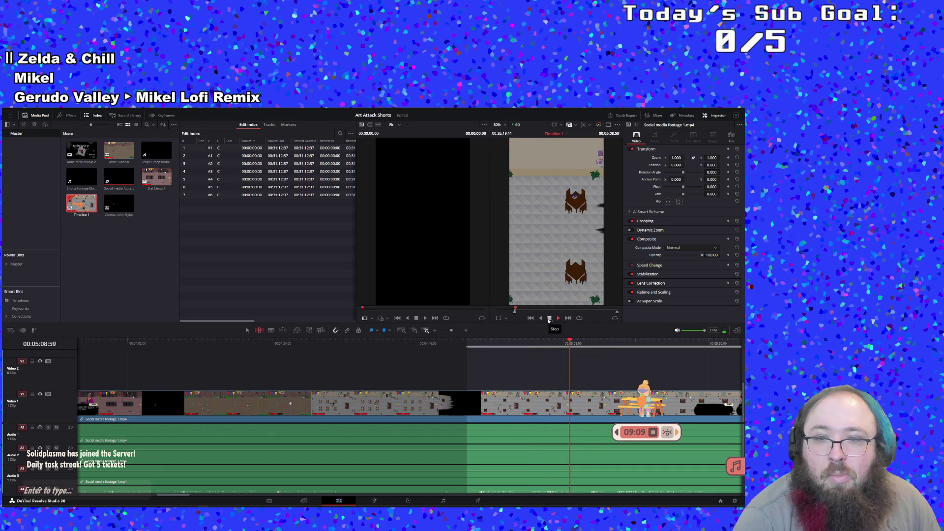
click(549, 318)
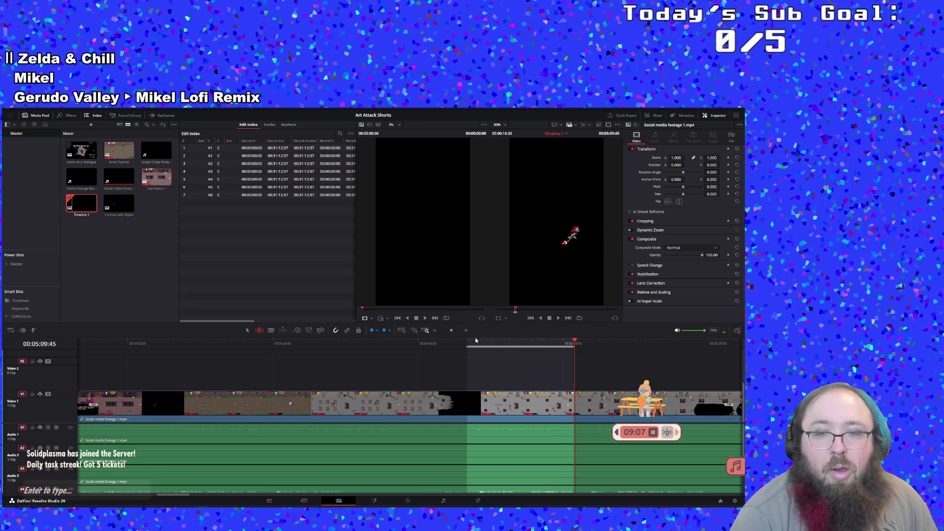
Create a subclip from the fight, name it 'Combat against AI enemies', and scrub through it.
right_click(489, 346)
click(508, 348)
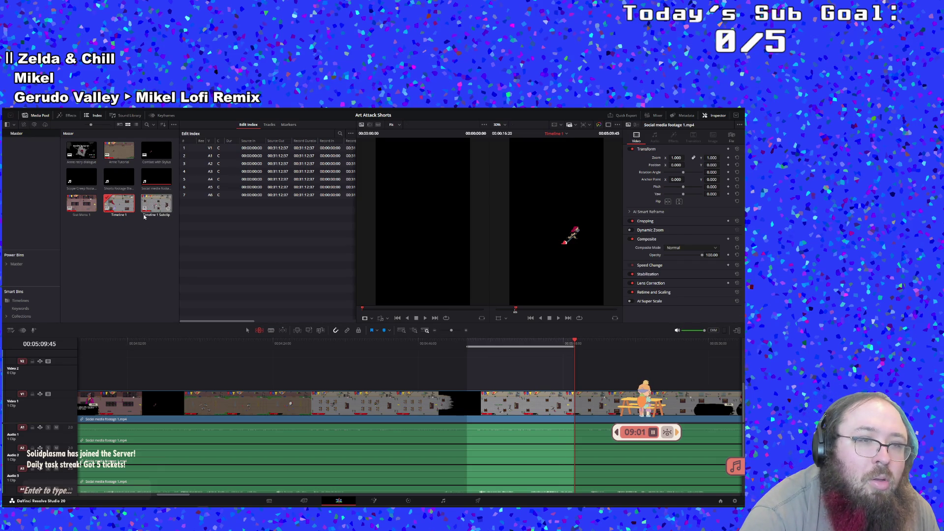
double_click(151, 217)
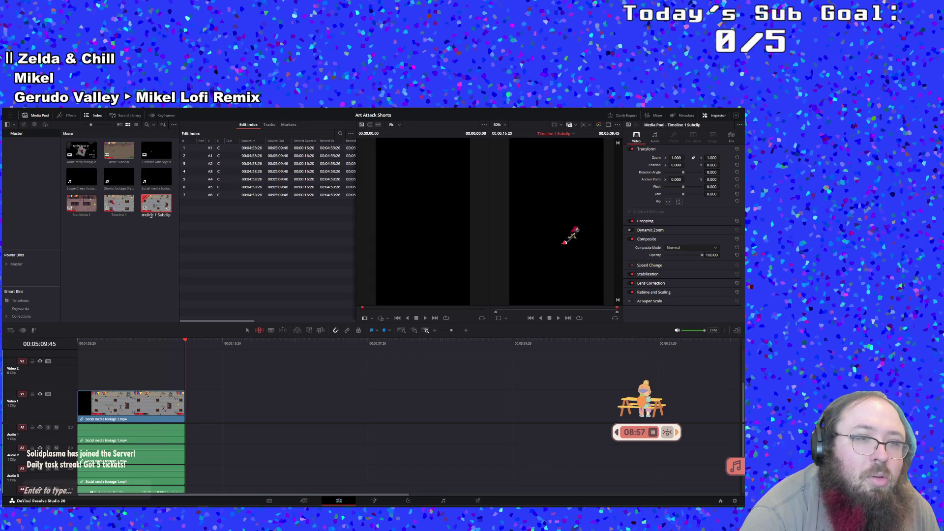
text(Co)
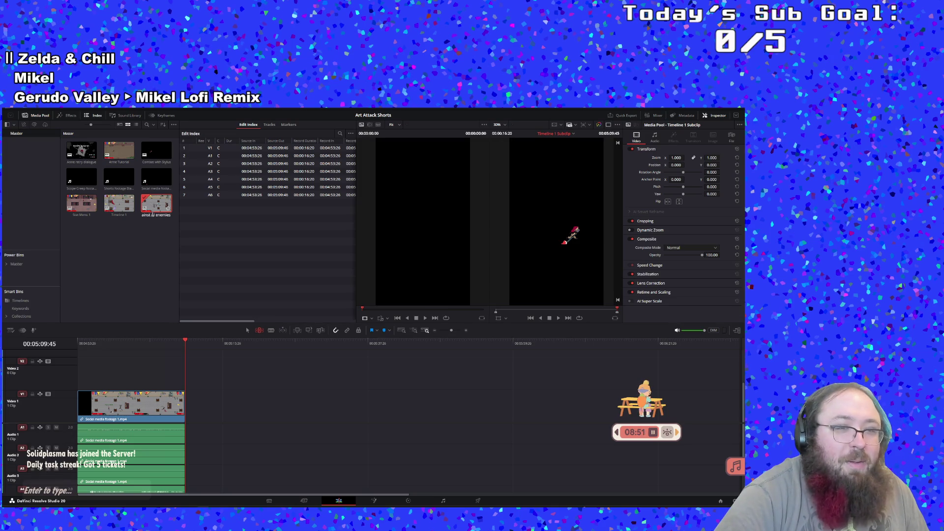
key(Return)
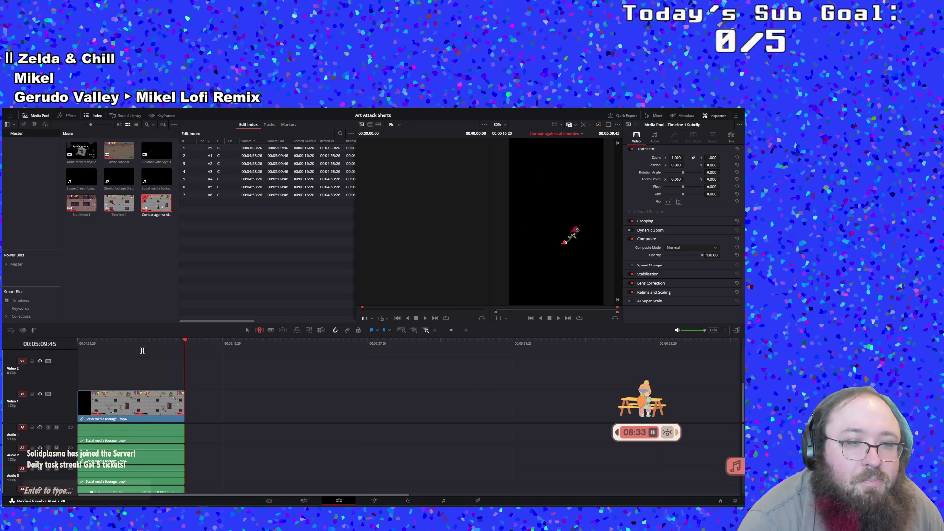
mouse_move(131, 342)
mouse_down()
mouse_move(117, 343)
mouse_move(138, 348)
mouse_move(77, 358)
mouse_up()
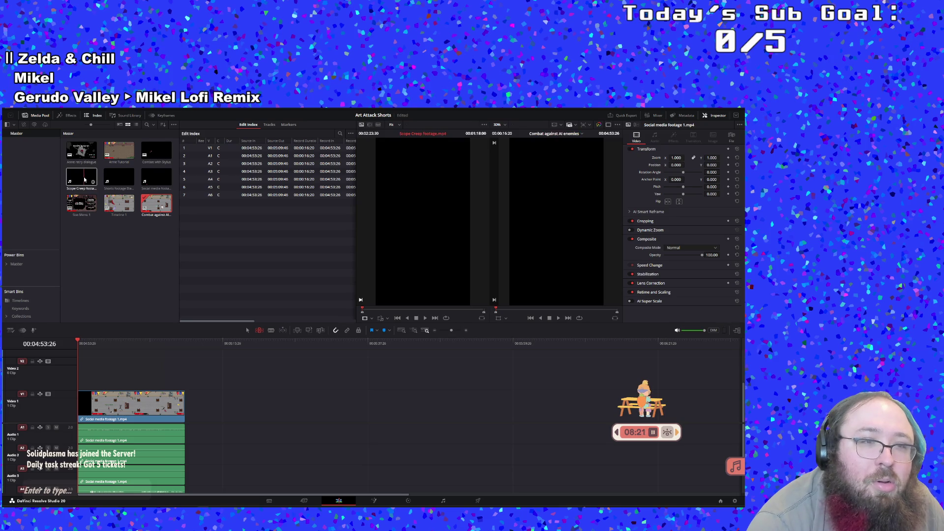
Reopen Timeline 1, find where the combat clip ends, and set the next section's In point there.
double_click(85, 203)
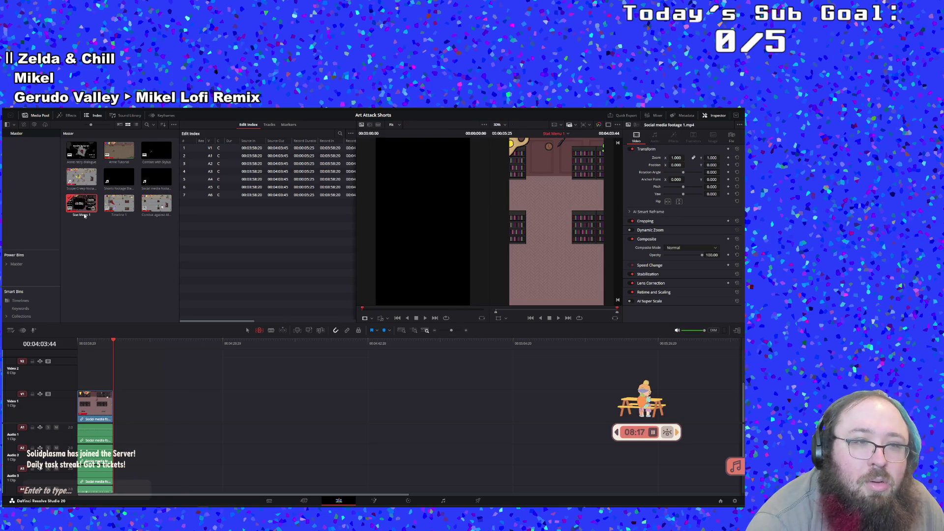
double_click(118, 204)
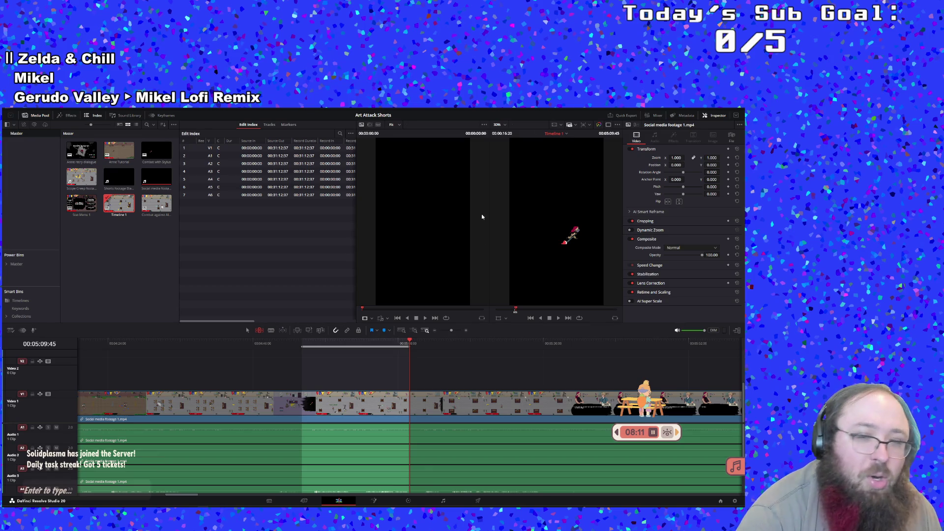
drag(420, 346, 412, 343)
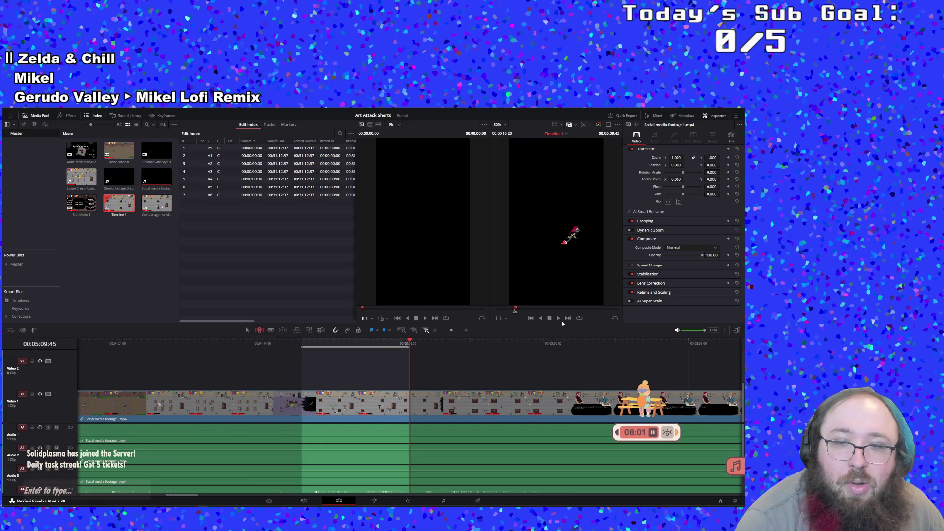
drag(408, 342, 408, 343)
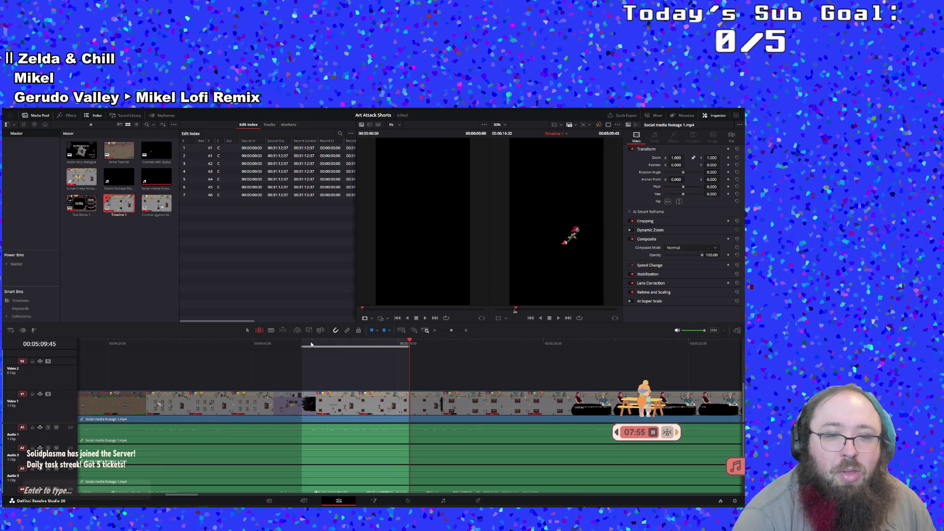
click(303, 342)
click(409, 345)
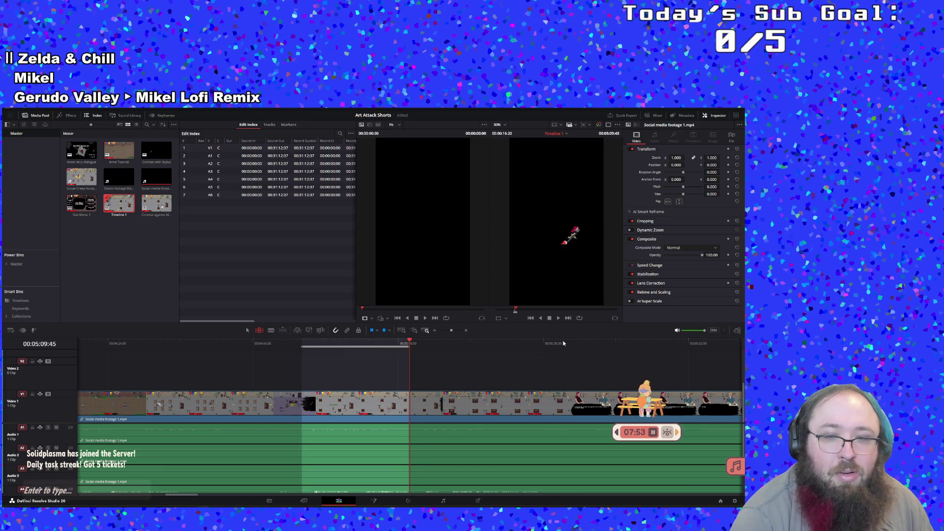
click(560, 321)
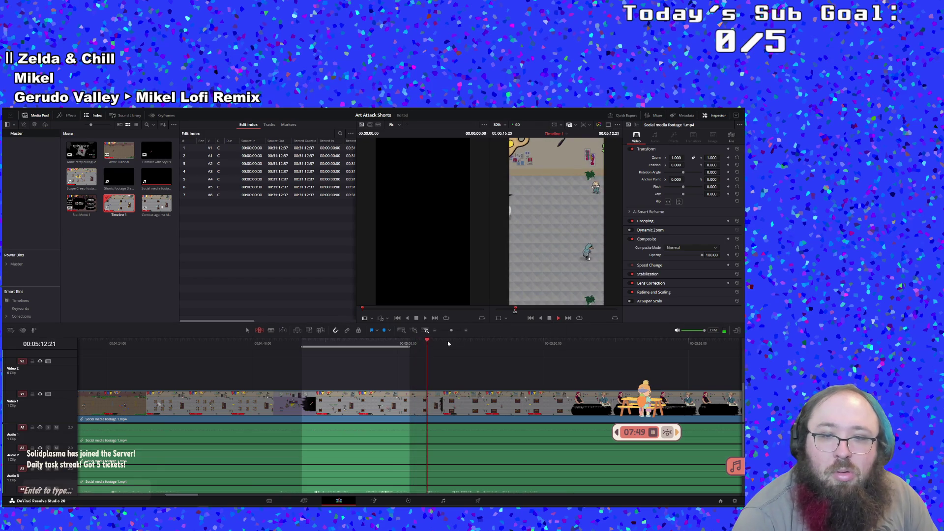
click(411, 343)
key(i)
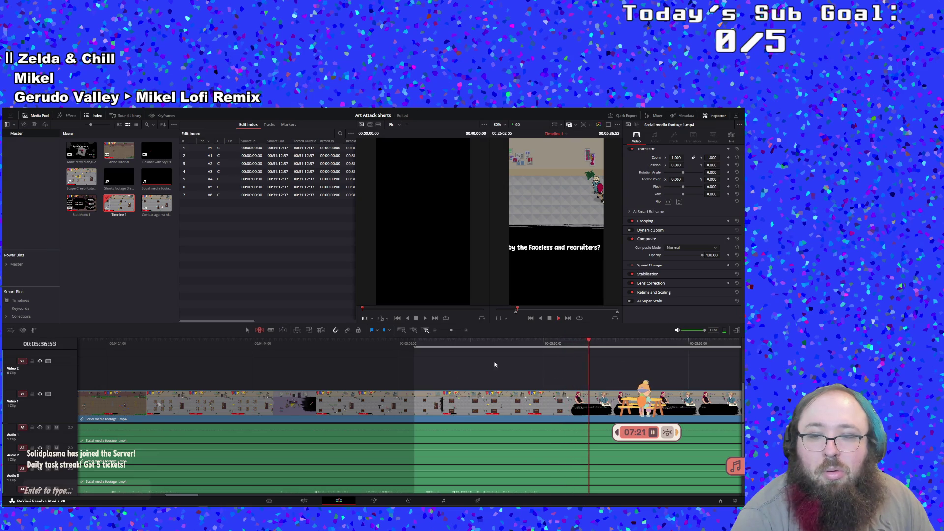
Skip ahead and scrub the gameplay footage to around 06:12, then stop playback.
click(706, 343)
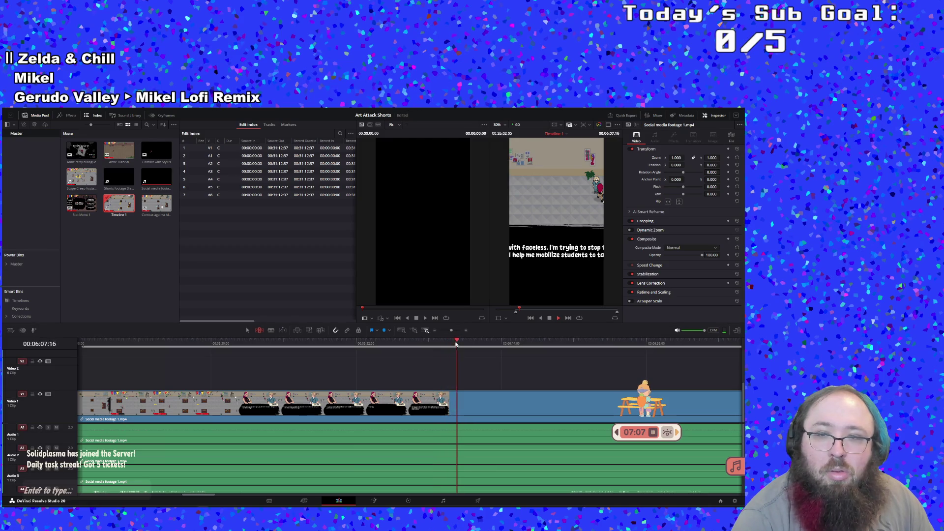
drag(510, 345, 479, 344)
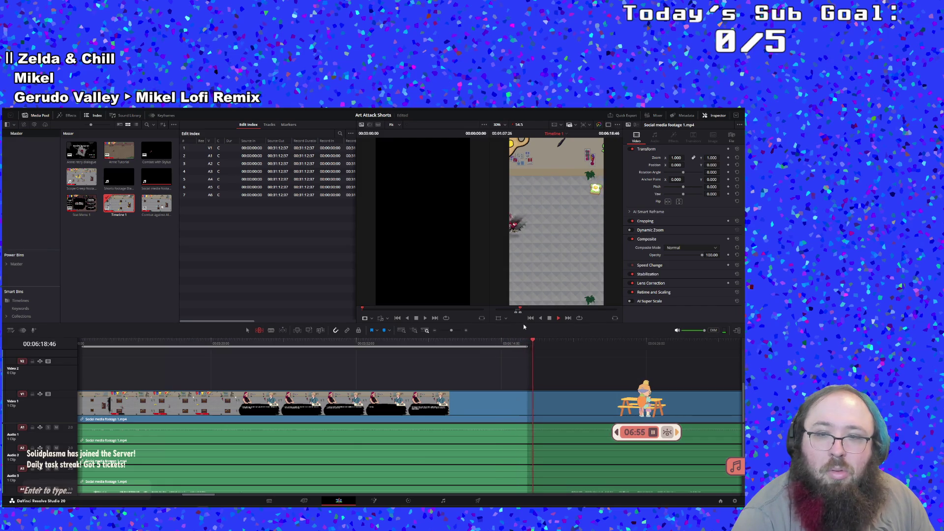
key(space)
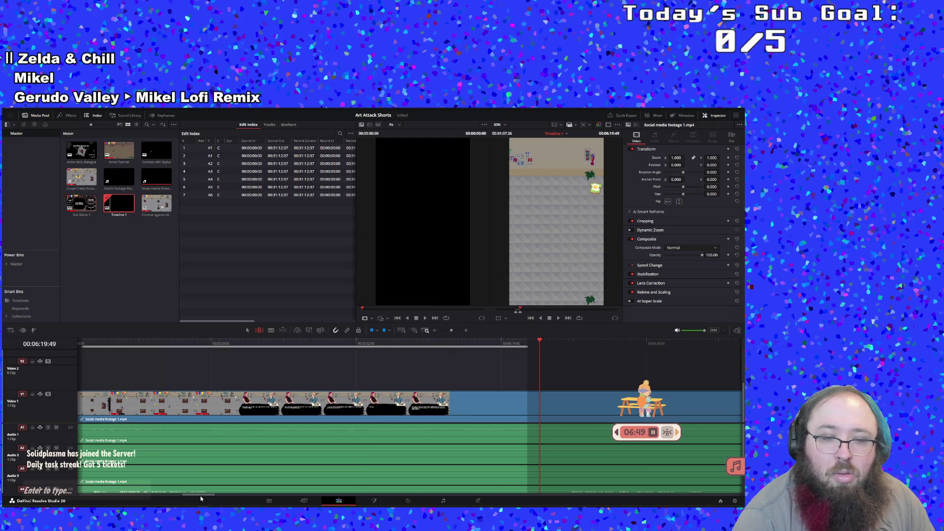
Go back to around 05:25 and restart playback from there.
drag(199, 496, 202, 498)
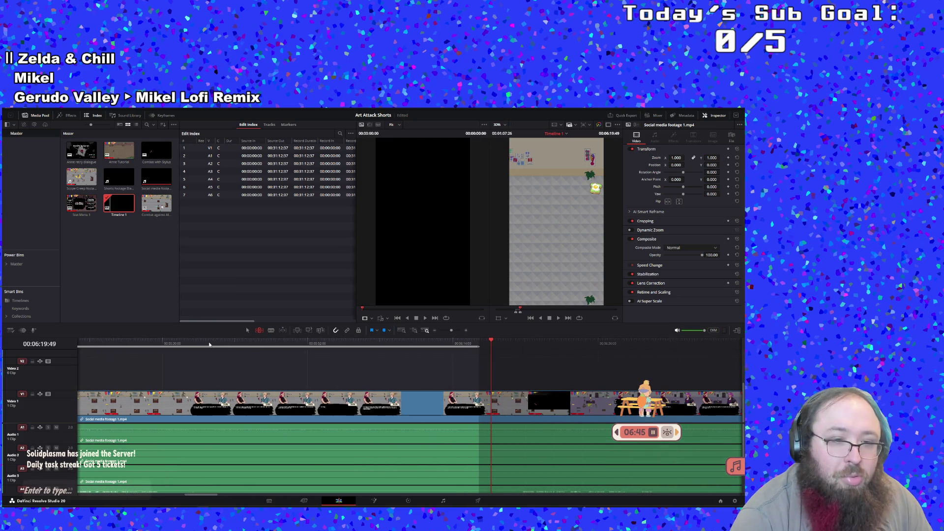
click(172, 342)
drag(172, 342, 129, 346)
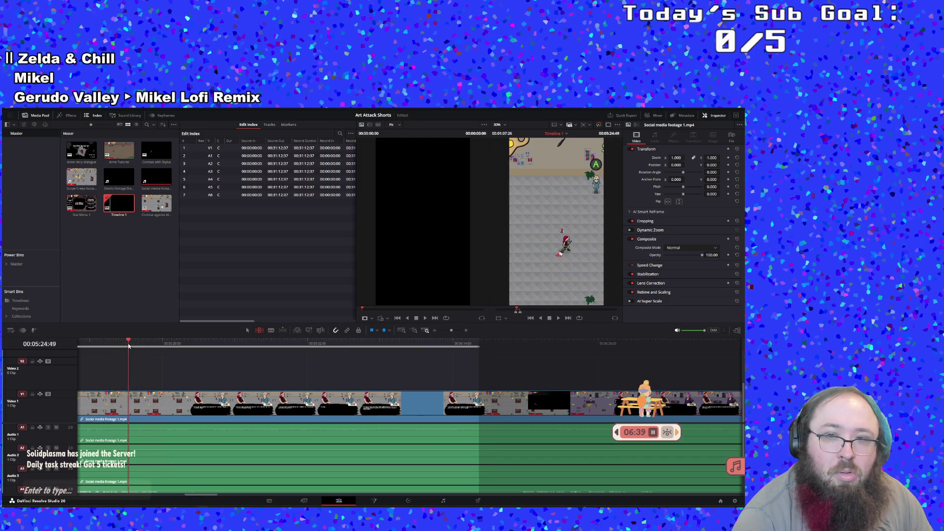
key(space)
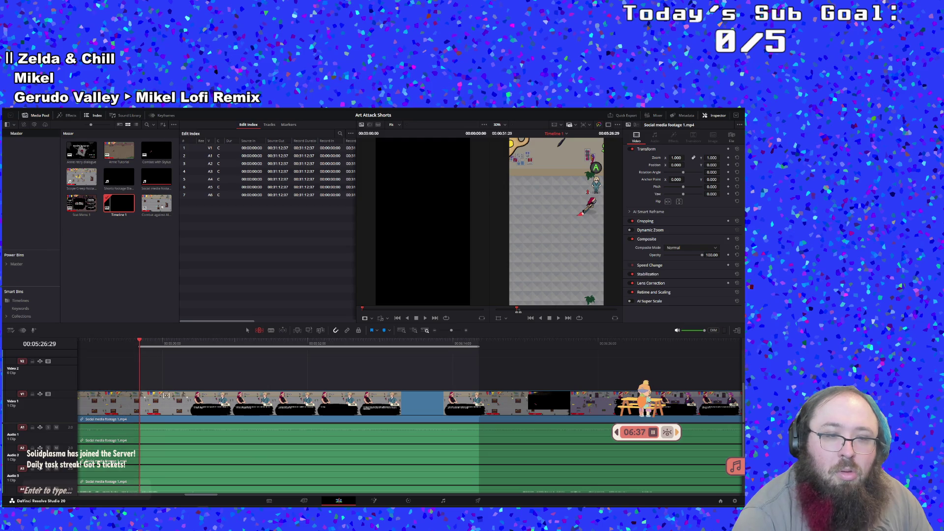
Create a subclip from the range near 05:26, open it, and rename it 'Eddo'.
right_click(186, 343)
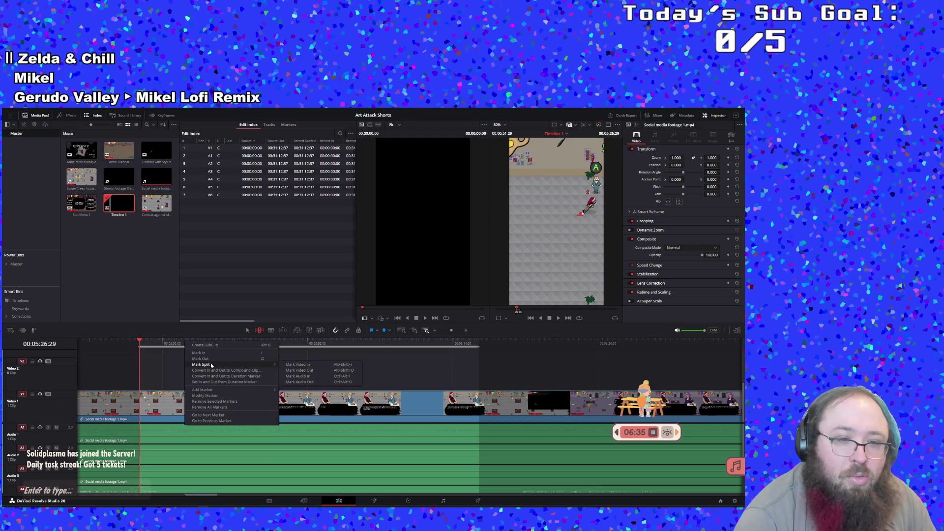
click(215, 347)
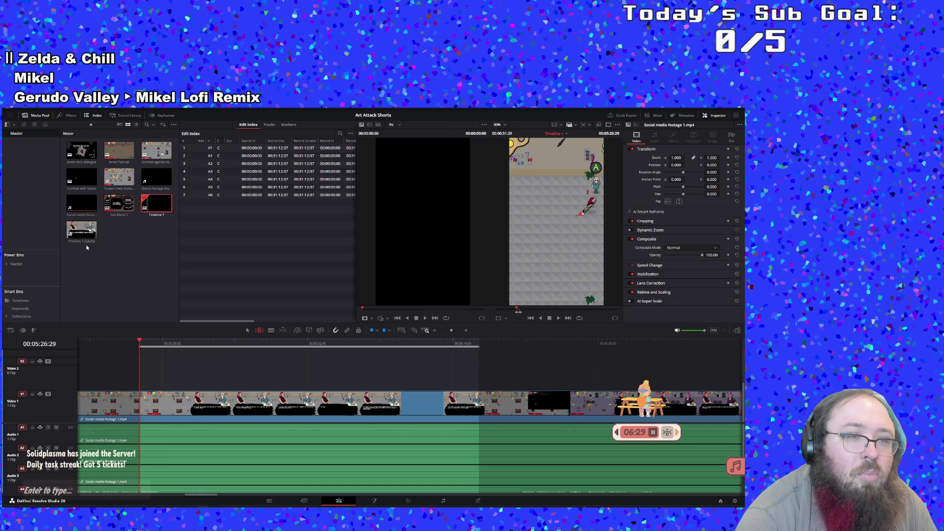
double_click(82, 231)
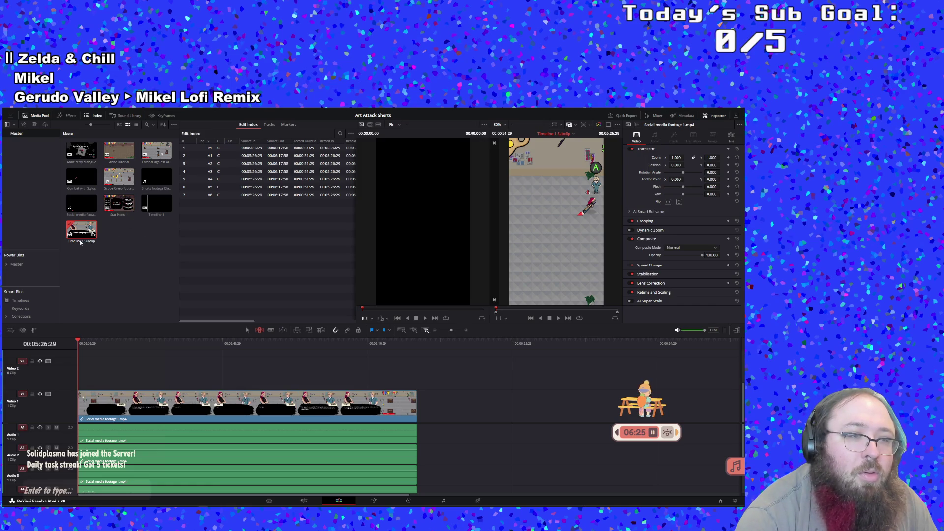
click(80, 242)
text(Eddo)
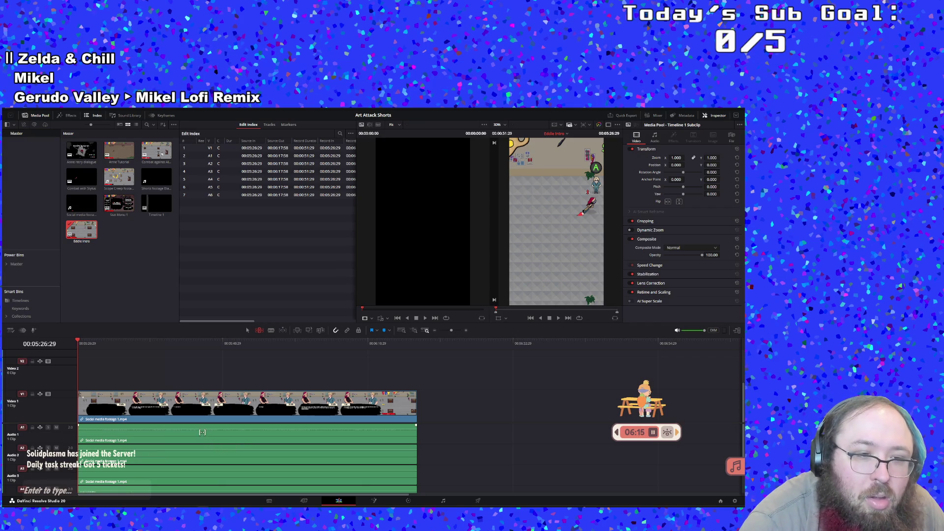
Reopen Timeline 1 and scrub through the footage, settling around 04:59.
double_click(144, 211)
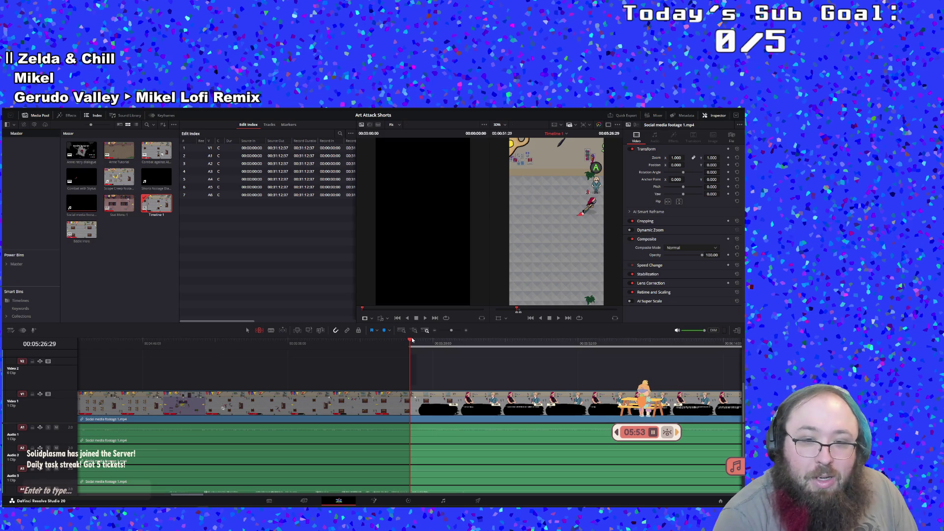
mouse_move(412, 340)
mouse_down()
mouse_move(73, 348)
mouse_move(342, 364)
mouse_up()
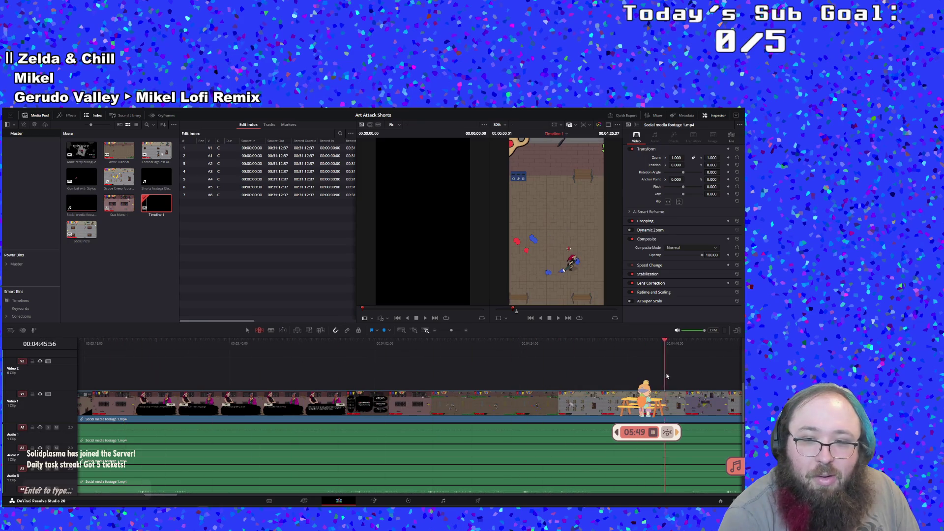
mouse_move(667, 377)
mouse_down()
mouse_move(409, 367)
mouse_move(335, 421)
mouse_move(705, 403)
mouse_up()
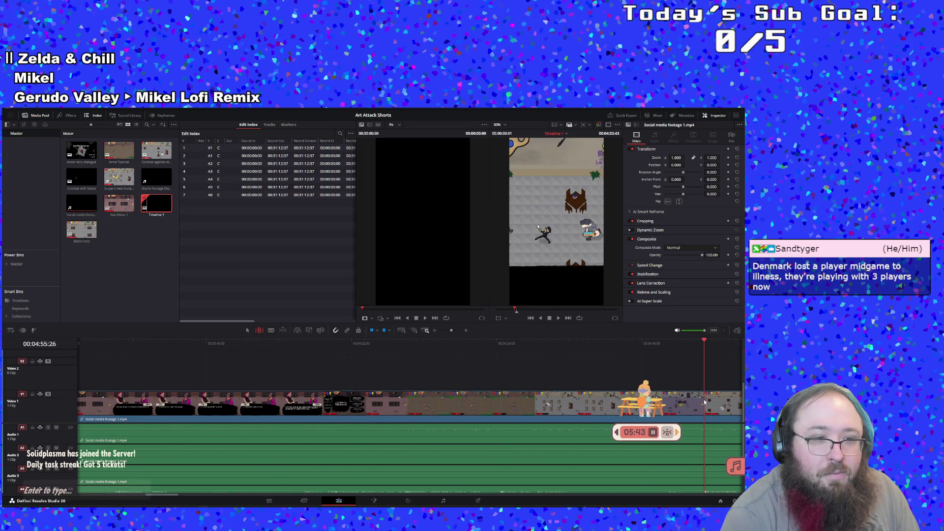
mouse_move(704, 402)
mouse_down()
mouse_move(735, 389)
mouse_move(200, 369)
mouse_move(317, 398)
mouse_up()
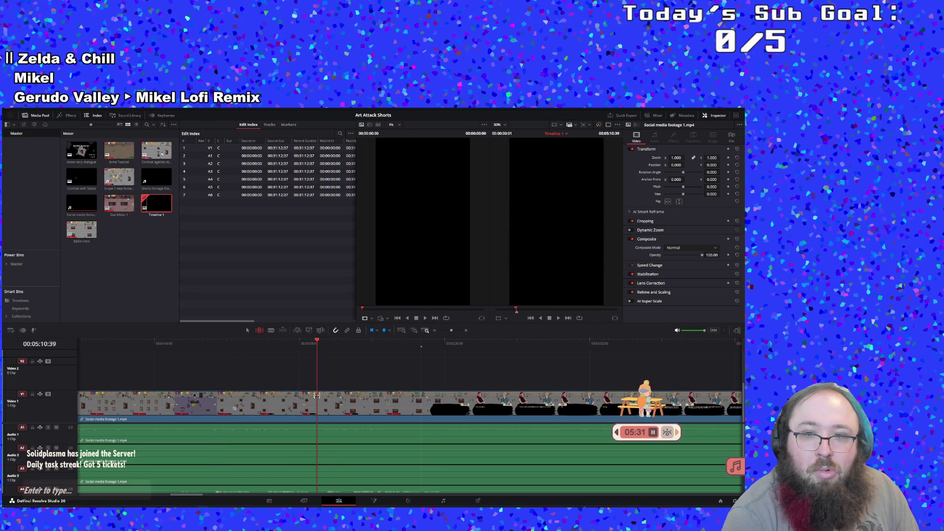
Mark in and out points for the range from about 05:10 to 05:26.
key(o)
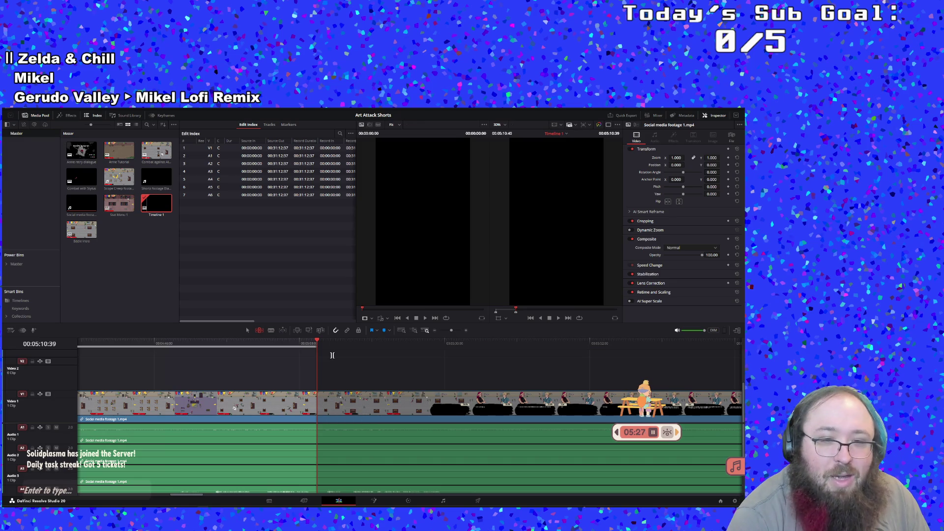
key(i)
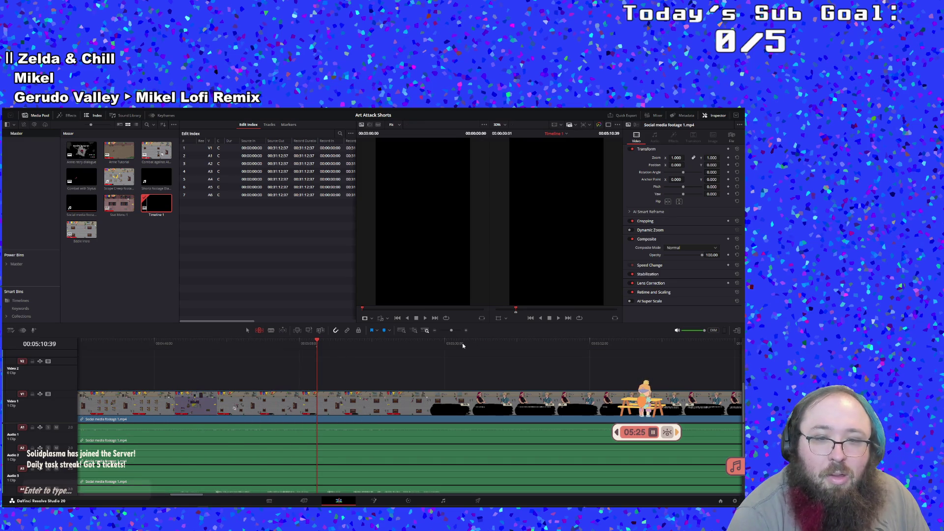
drag(423, 346, 421, 347)
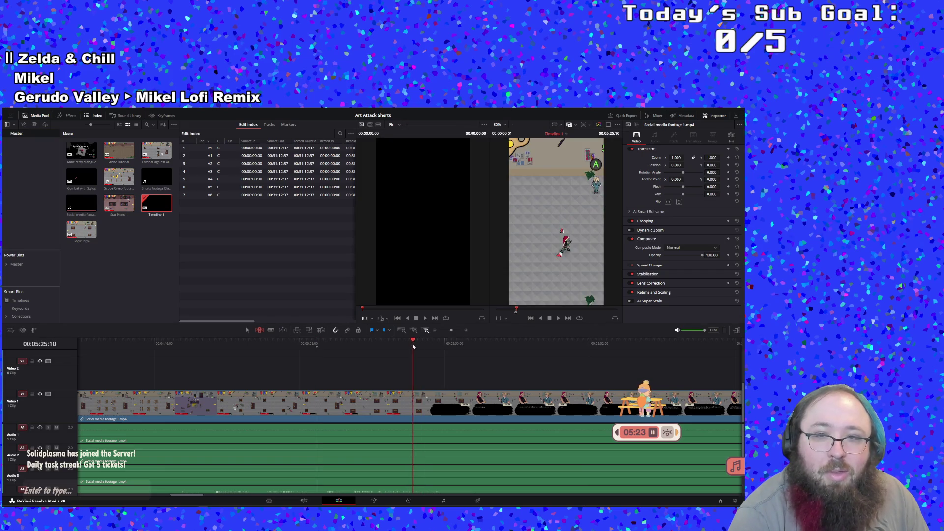
Set the out point, create a subclip from the marked range, and begin typing its name.
key(o)
right_click(382, 342)
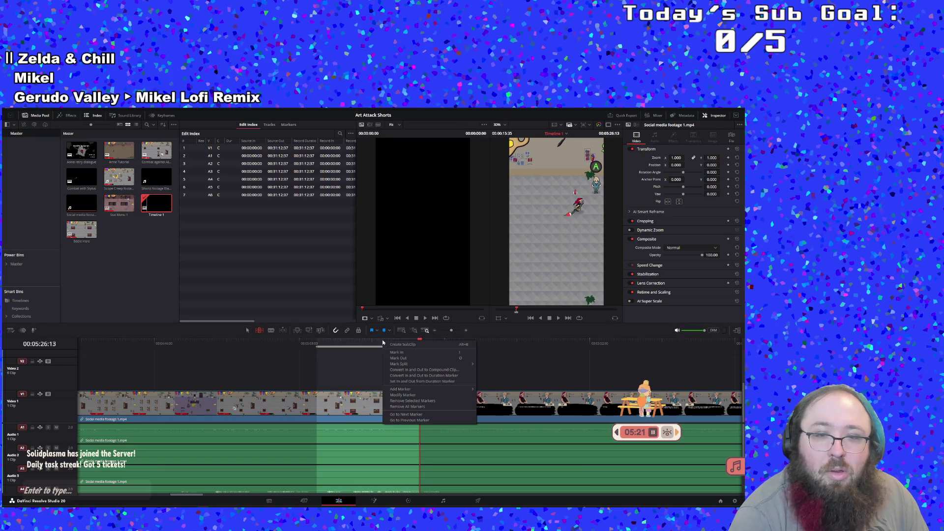
click(403, 345)
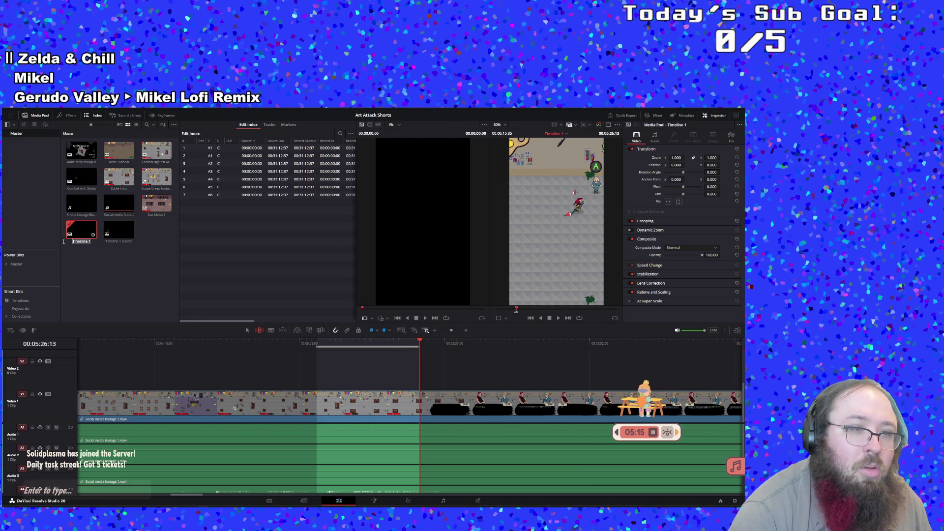
text(q)
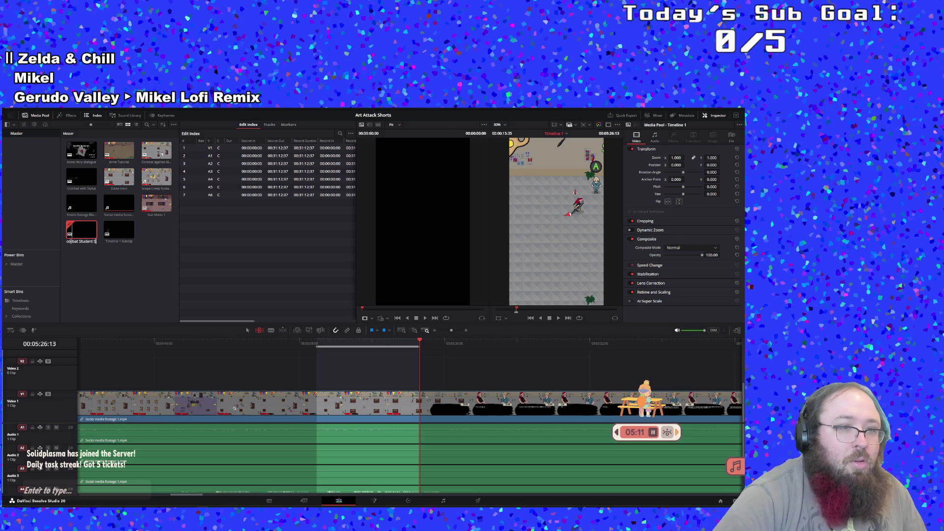
Play on past the subclip to about 05:52 and 06:06, then zoom out to the whole clip.
click(561, 318)
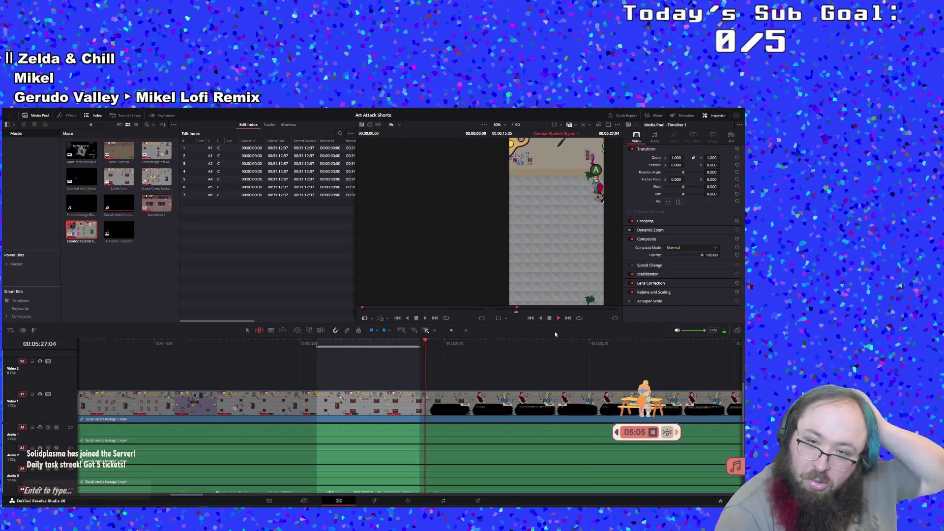
click(592, 344)
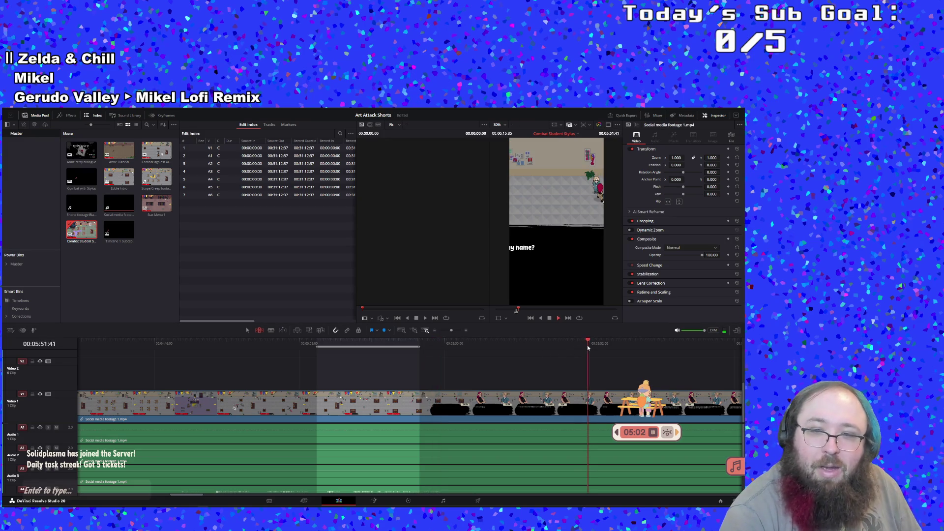
click(677, 346)
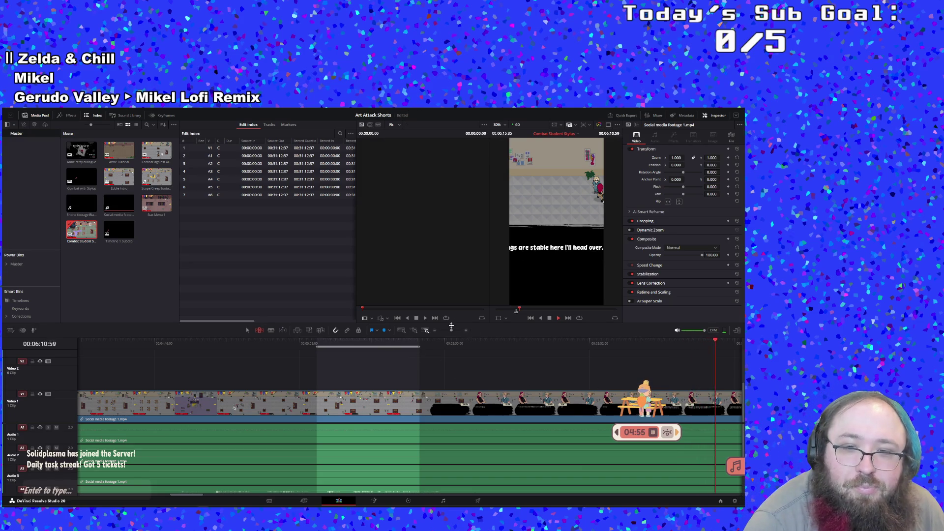
drag(451, 329, 446, 332)
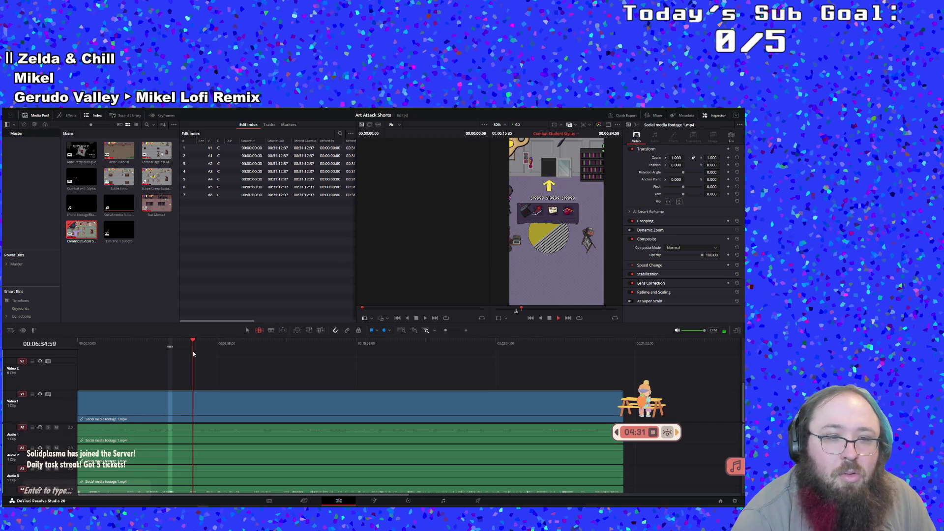
Scrub between about 06:01 and 06:29, zoom in, and park the playhead at 06:29.
drag(192, 347, 188, 344)
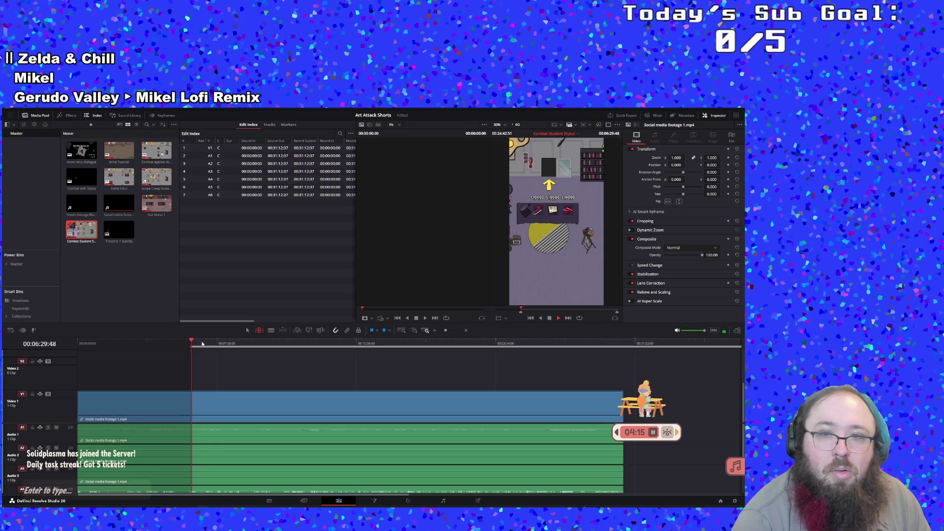
drag(190, 344, 187, 344)
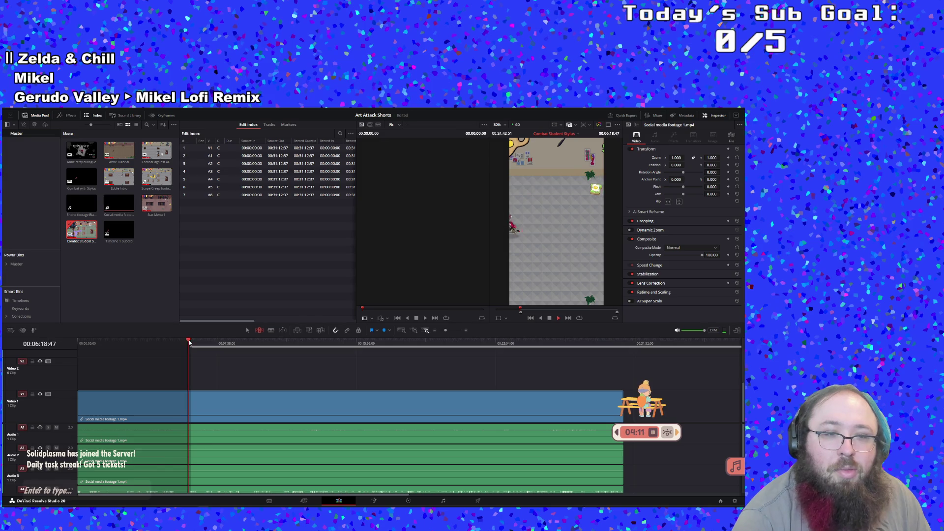
drag(190, 343, 191, 343)
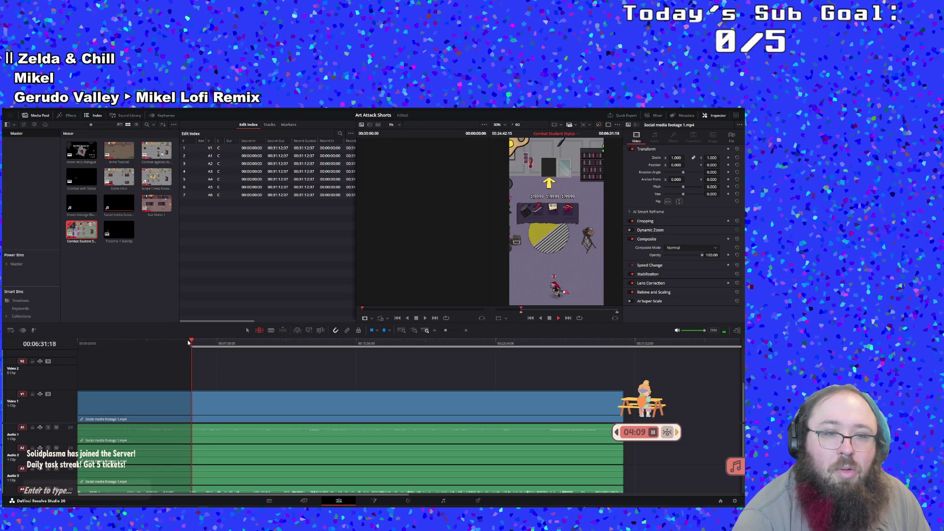
click(189, 343)
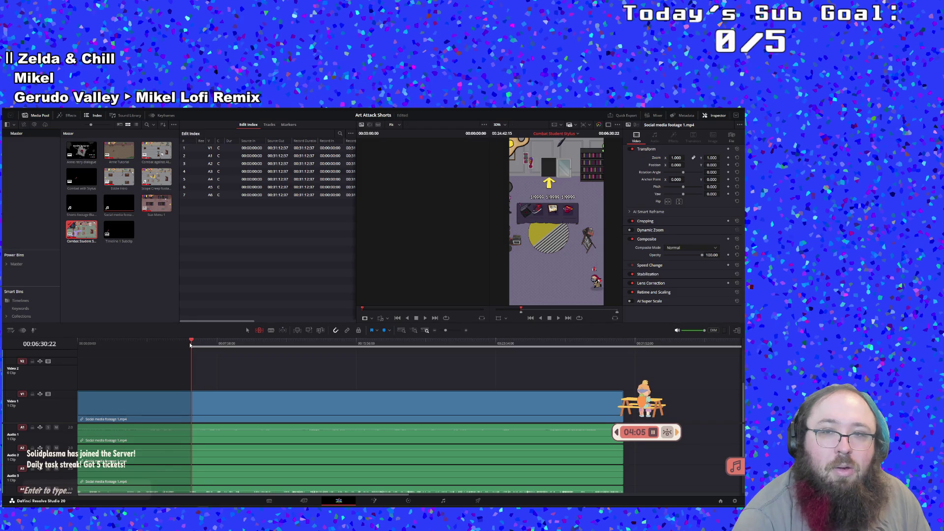
click(189, 346)
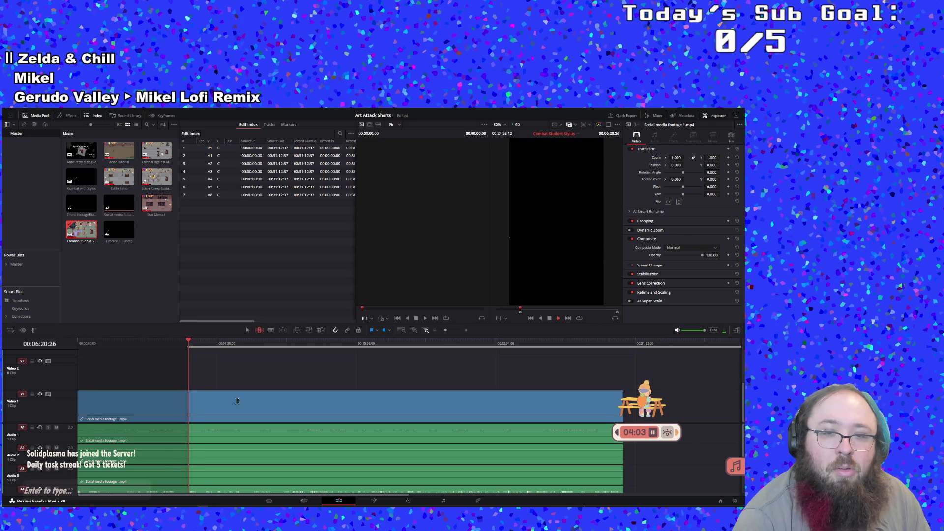
click(454, 332)
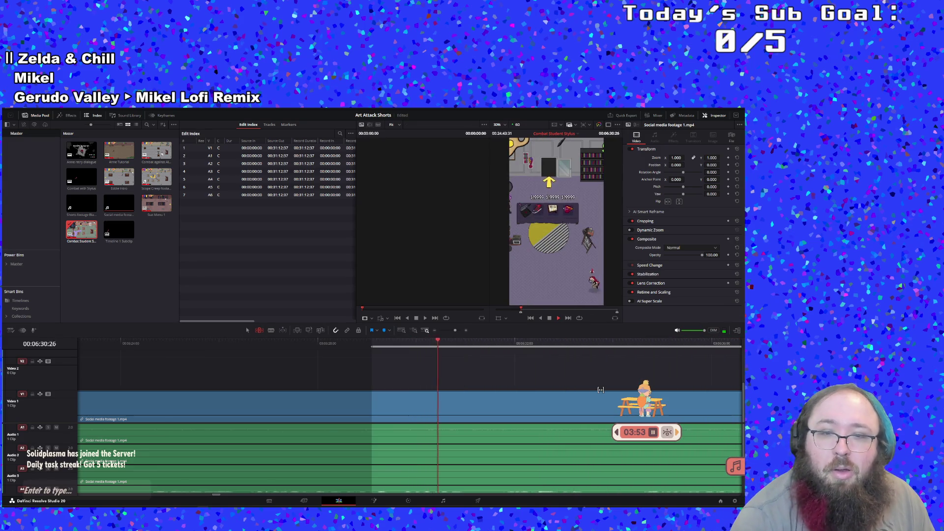
click(358, 344)
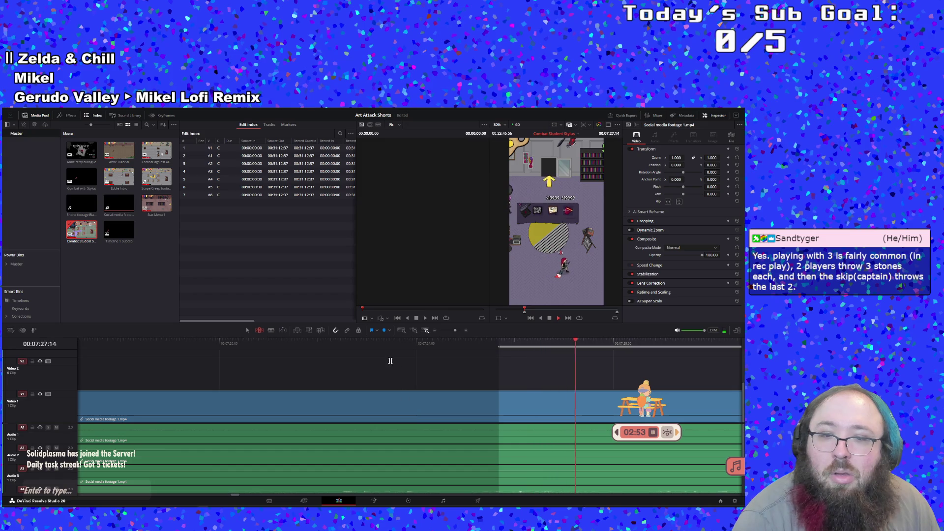
Play and replay the combat footage, stop at 07:25:29, and zoom the timeline out.
drag(401, 356, 175, 355)
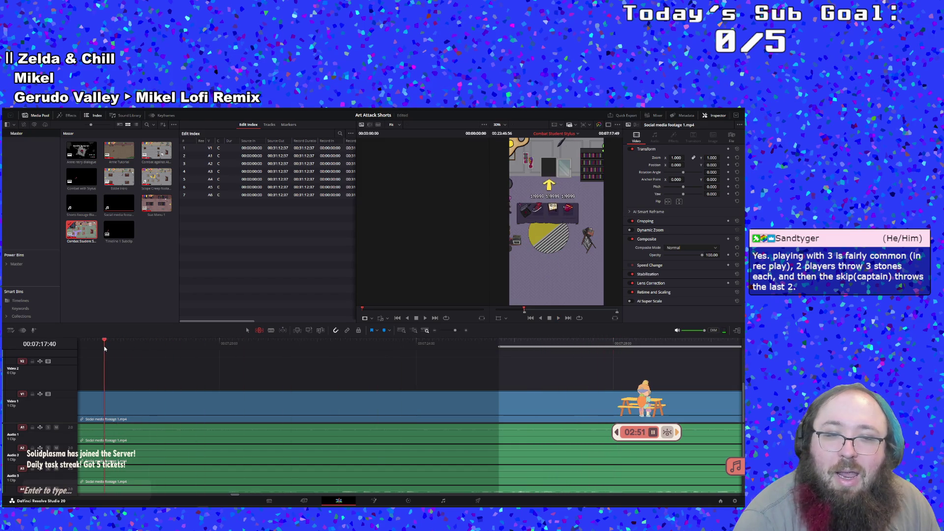
key(space)
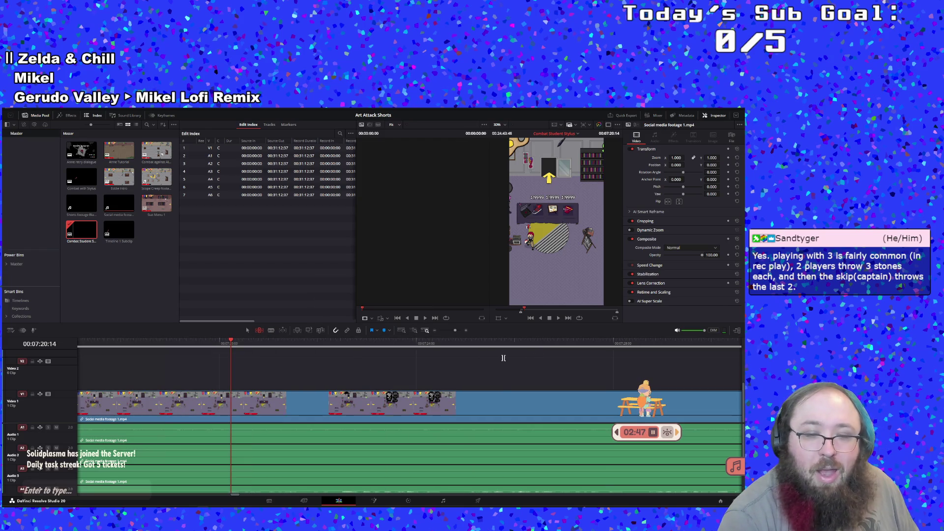
key(space)
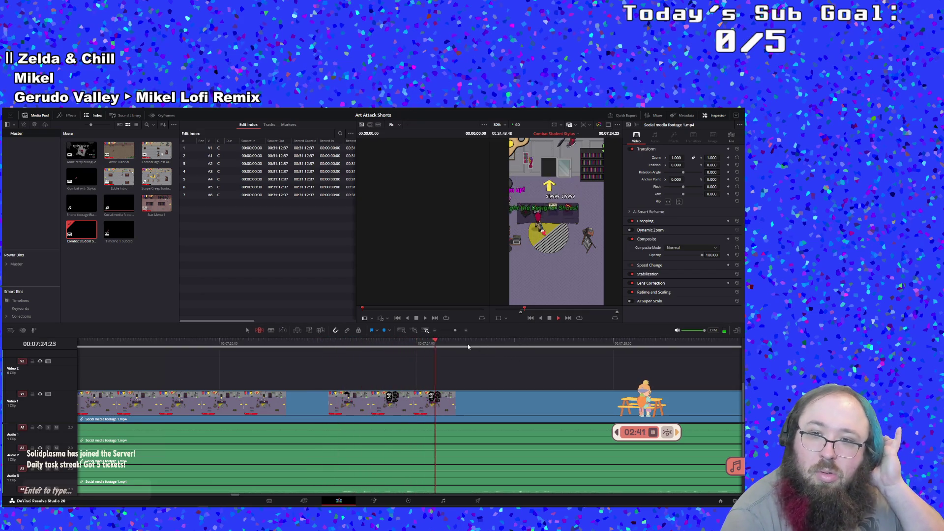
key(j)
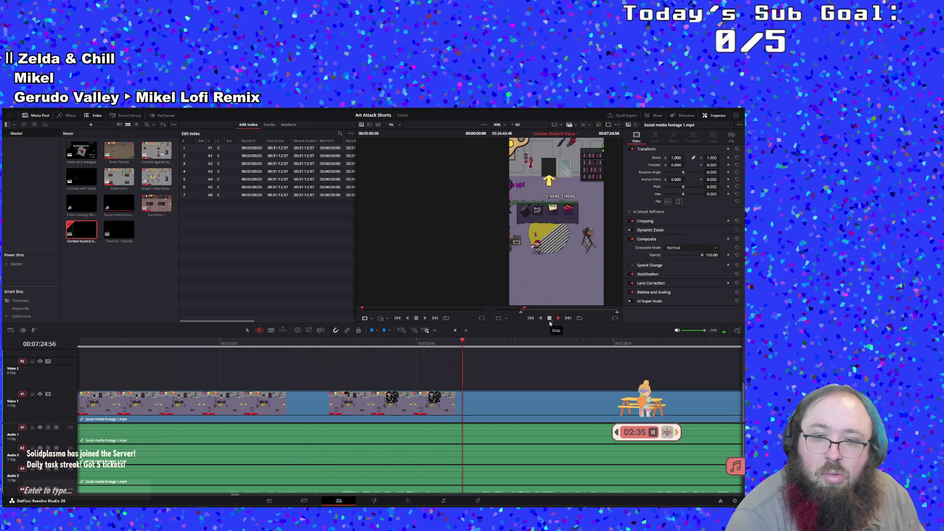
click(550, 321)
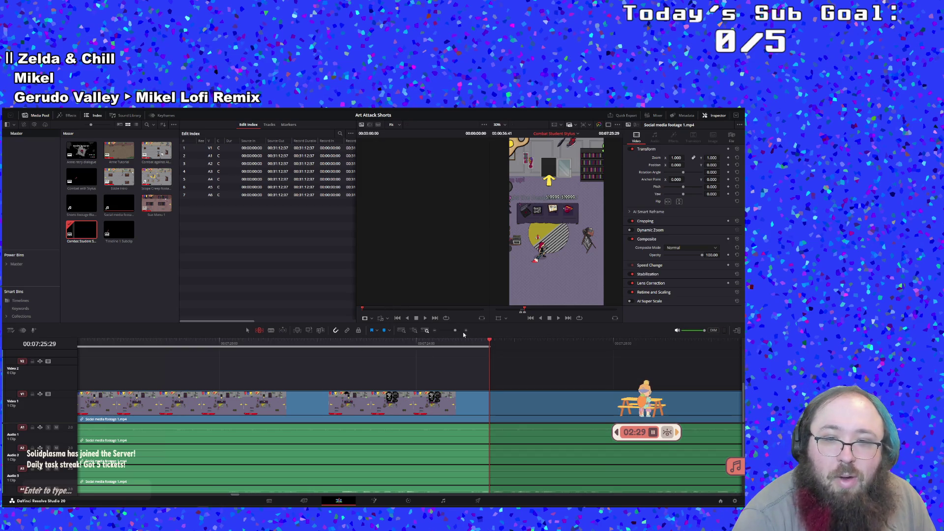
click(450, 331)
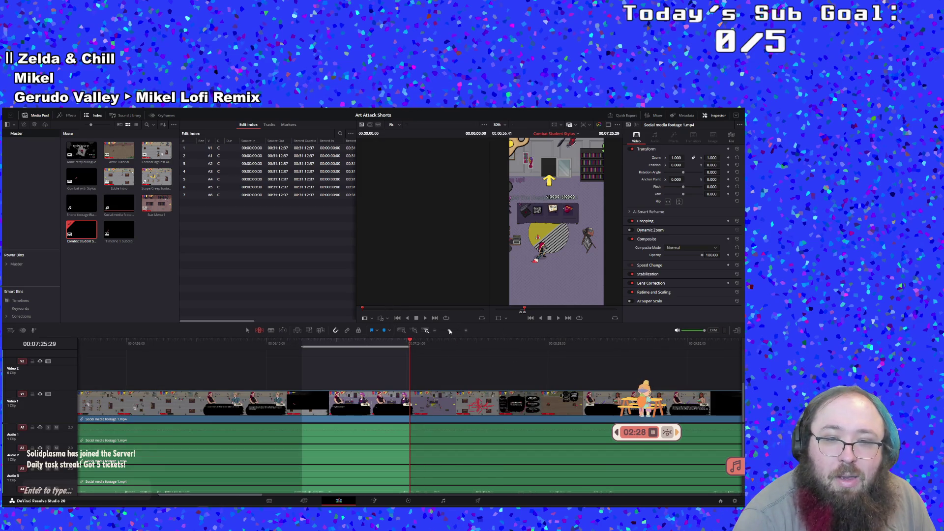
Create a combat subclip ending at 07:25:29, set a new In point, and select Timeline 1 Subclip.
right_click(351, 341)
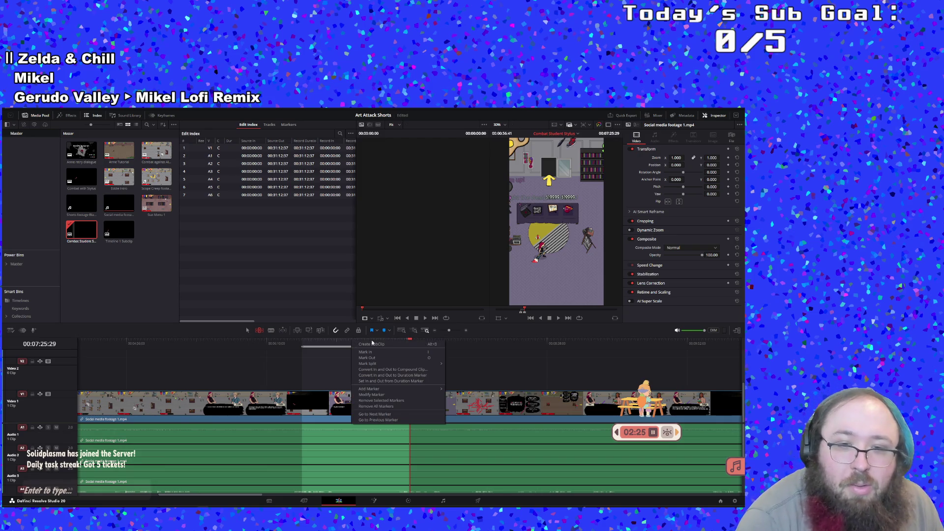
click(374, 347)
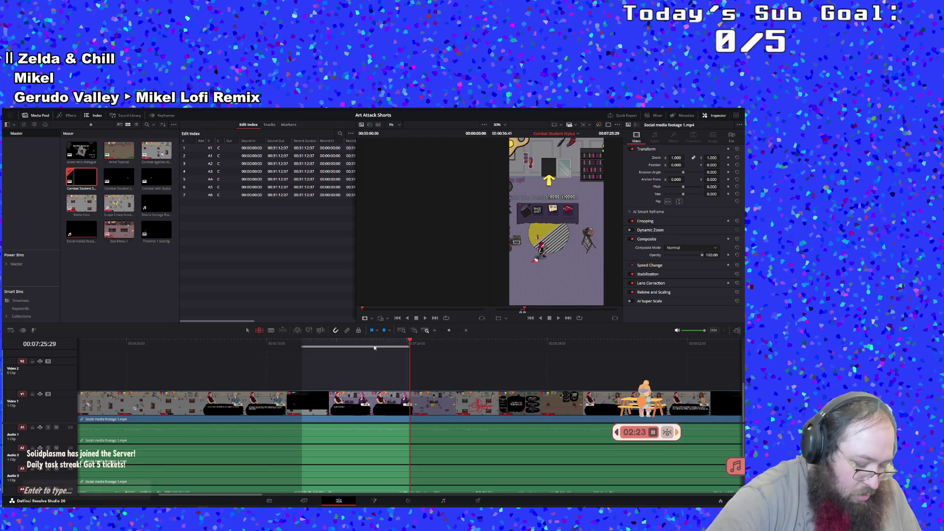
key(i)
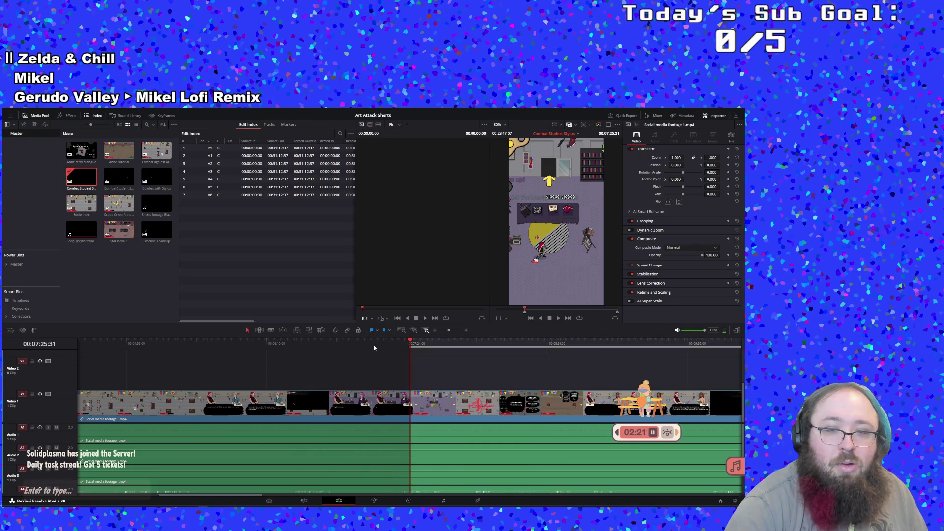
click(154, 254)
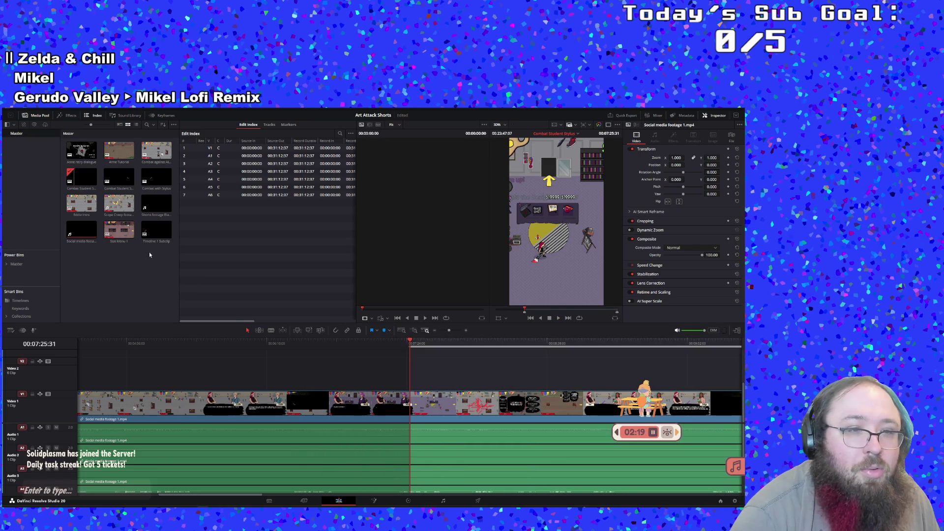
click(151, 235)
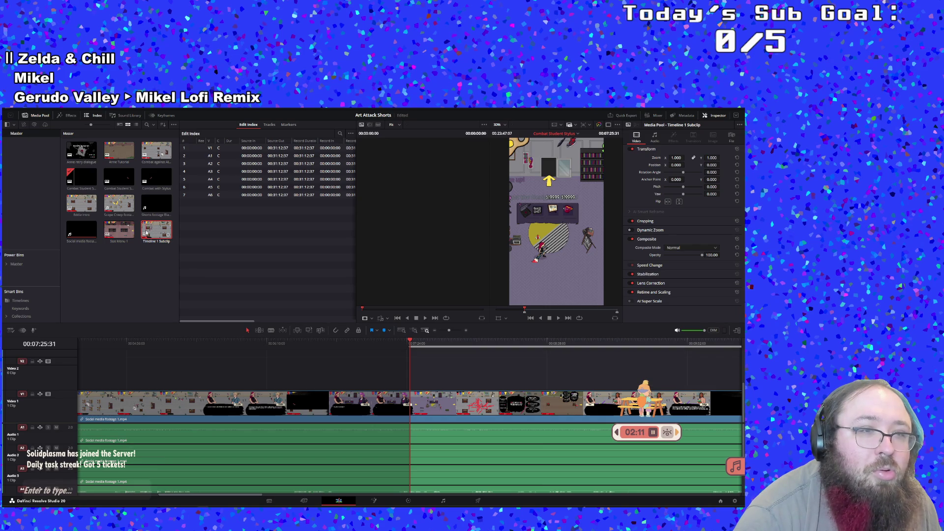
Open Timeline 1 Subclip and play it from its start.
double_click(147, 233)
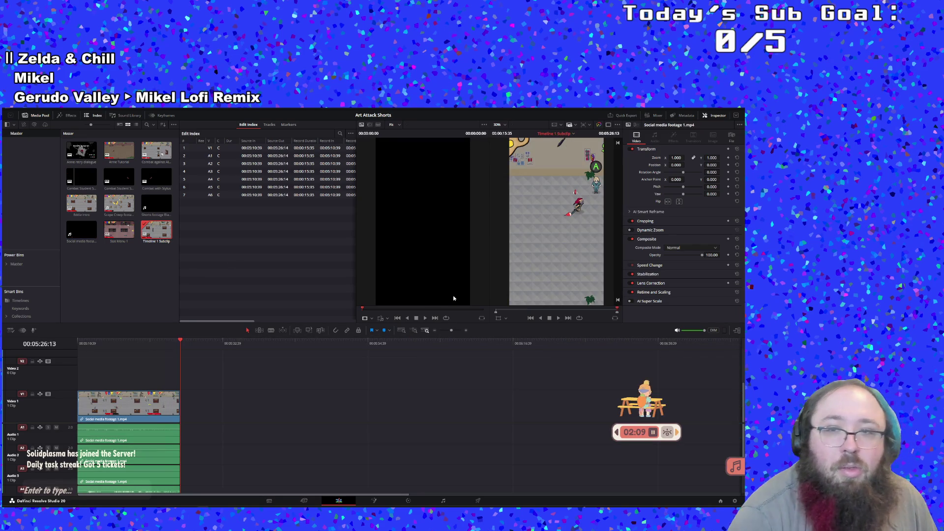
click(558, 319)
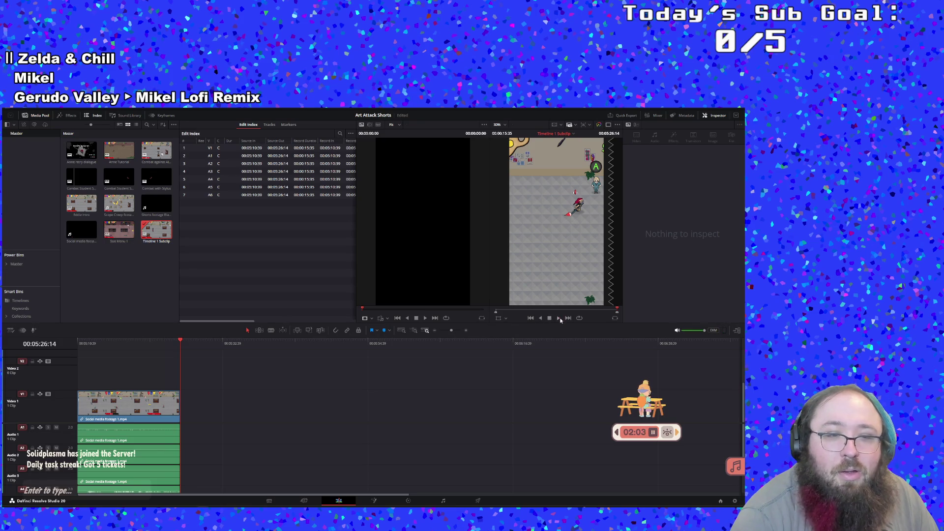
key(Home)
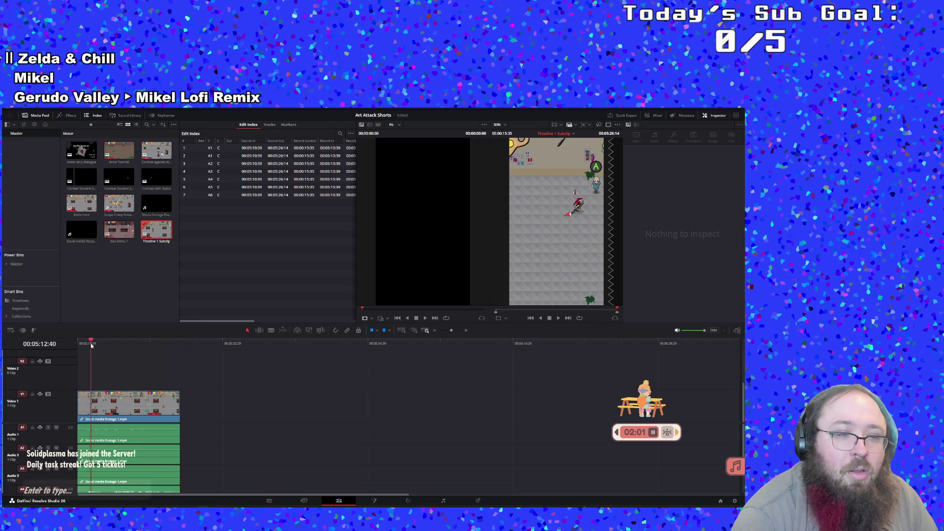
click(559, 319)
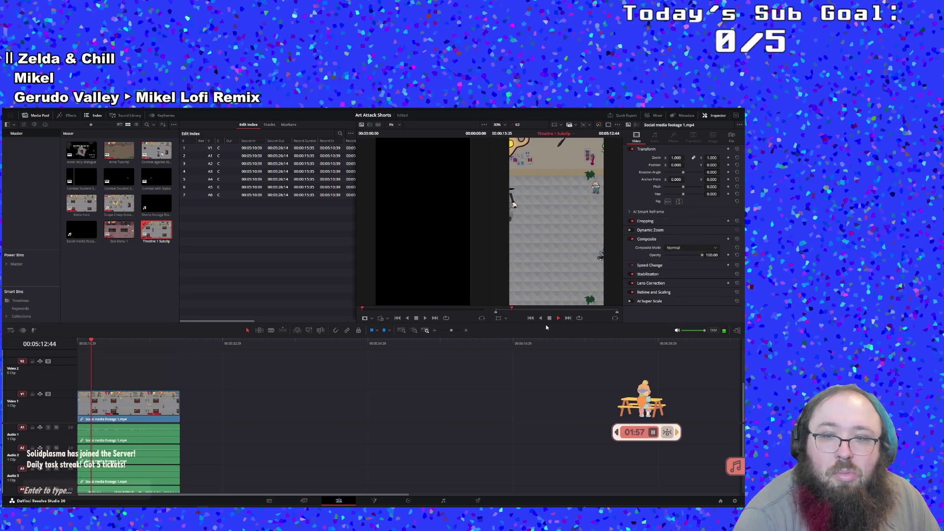
click(549, 319)
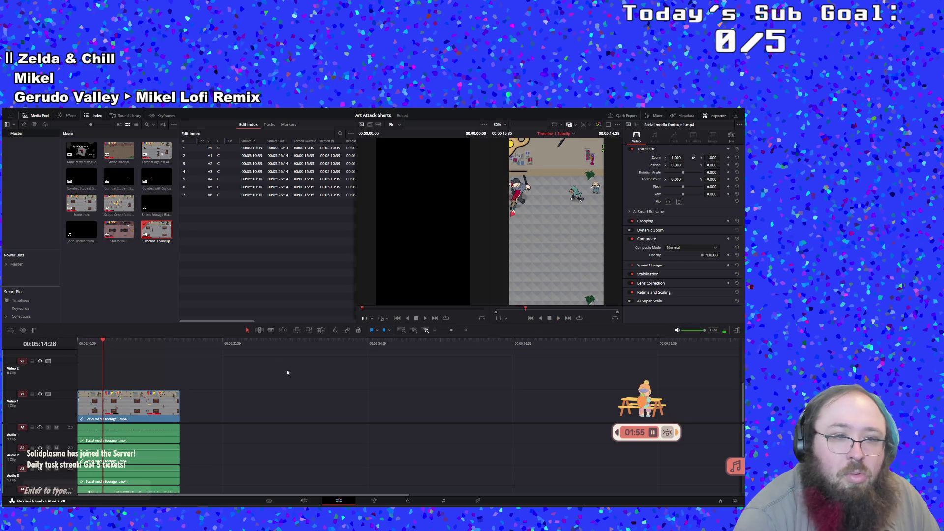
Leave Timeline 1 Subclip's name unchanged and open the Combat Student Stylus Subclip.
click(150, 241)
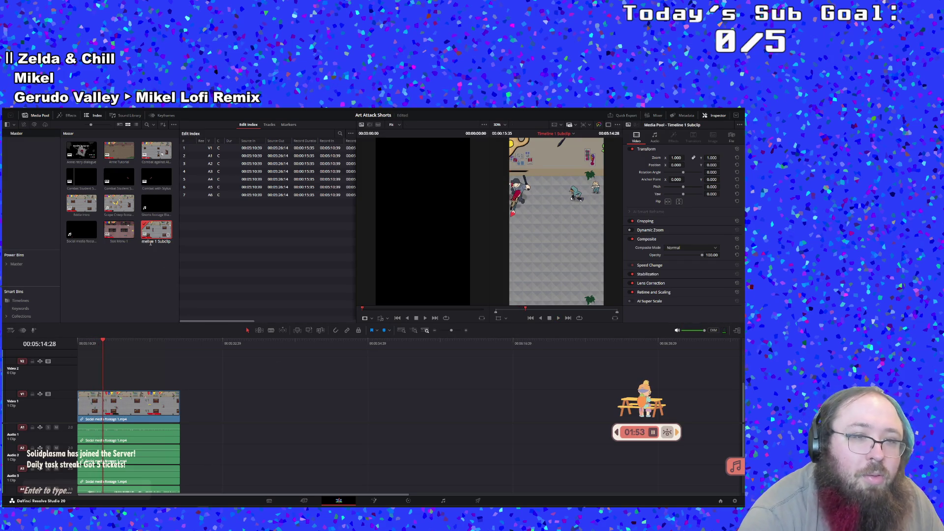
click(150, 242)
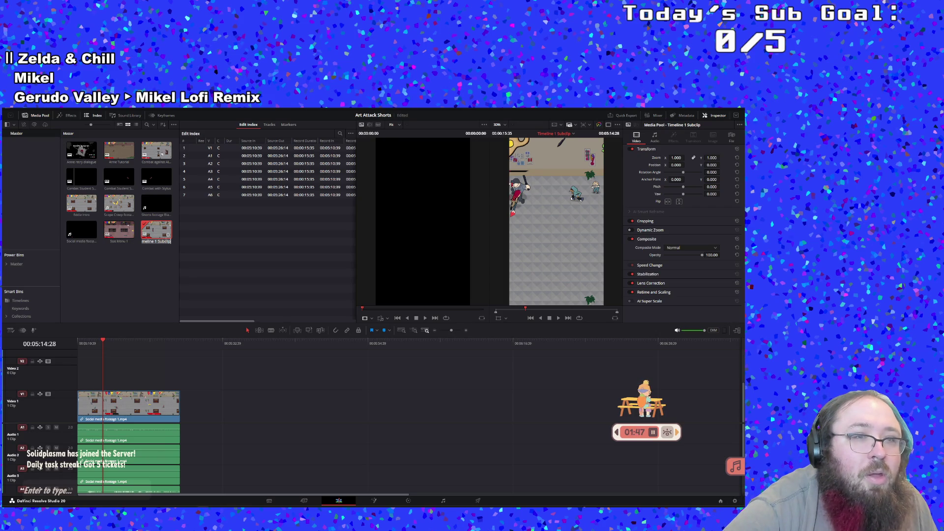
click(178, 235)
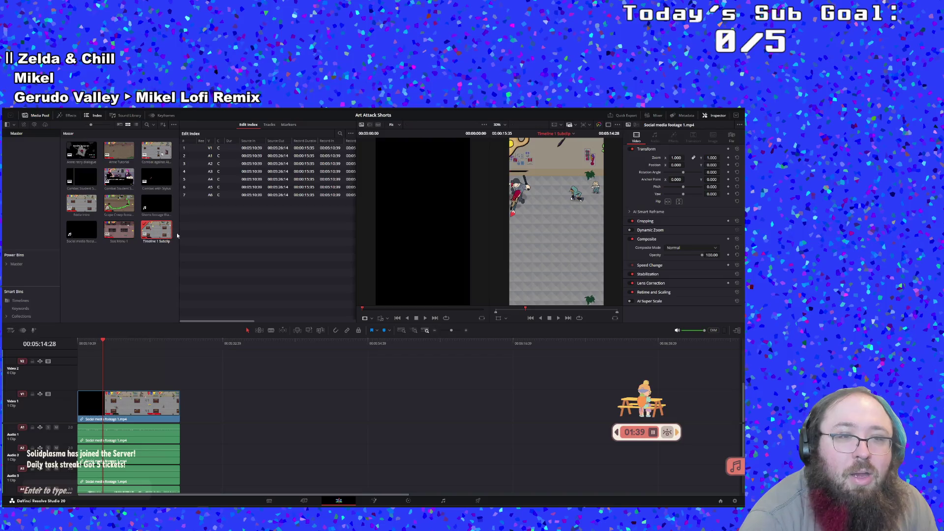
click(123, 186)
double_click(112, 184)
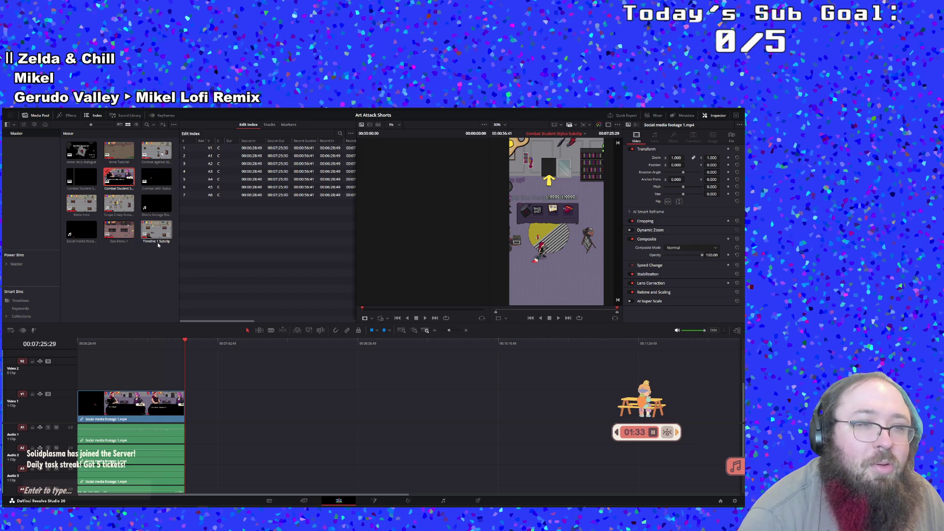
click(130, 183)
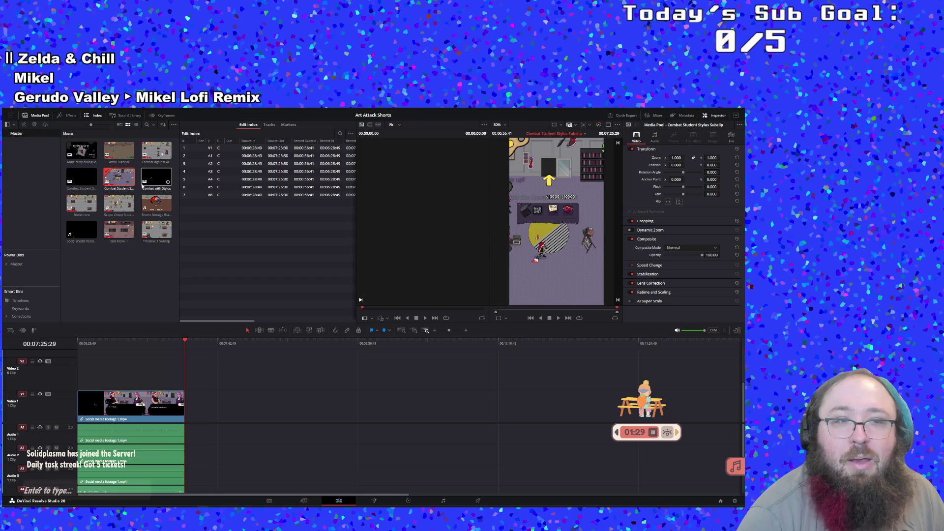
double_click(108, 182)
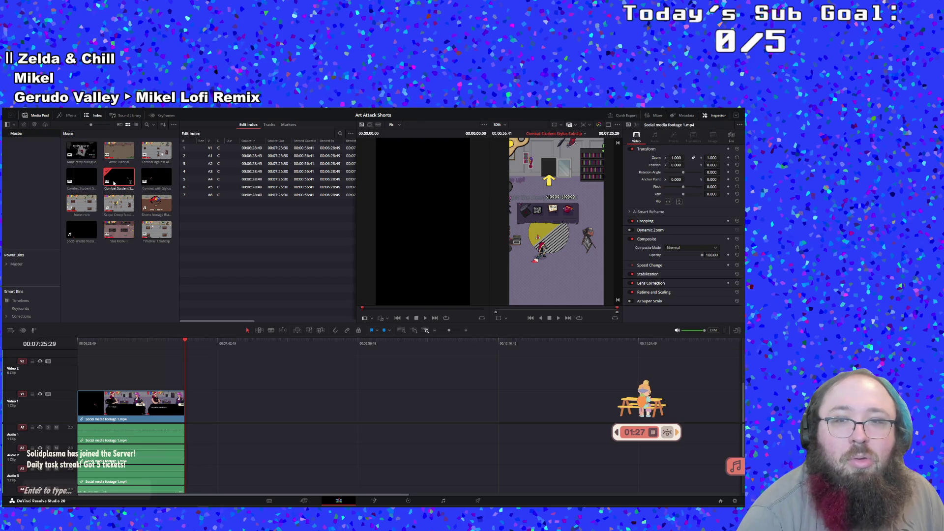
double_click(160, 236)
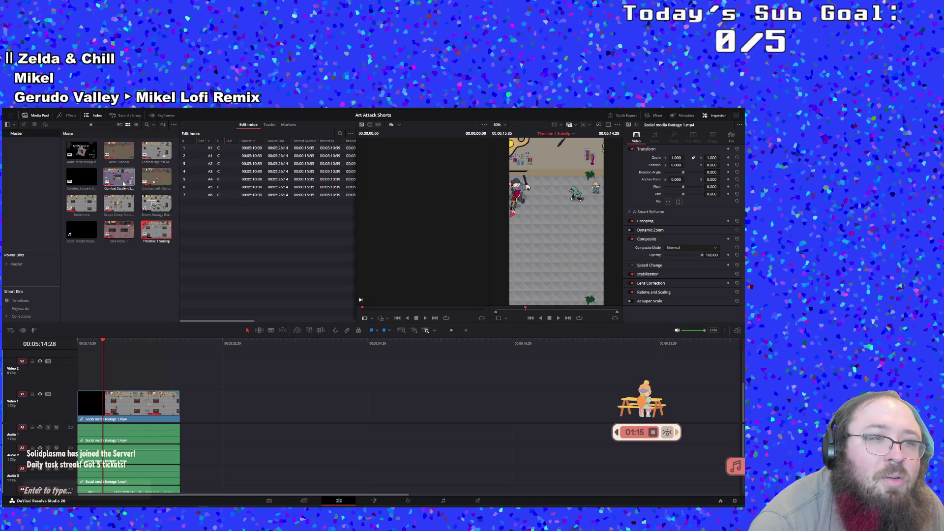
double_click(71, 181)
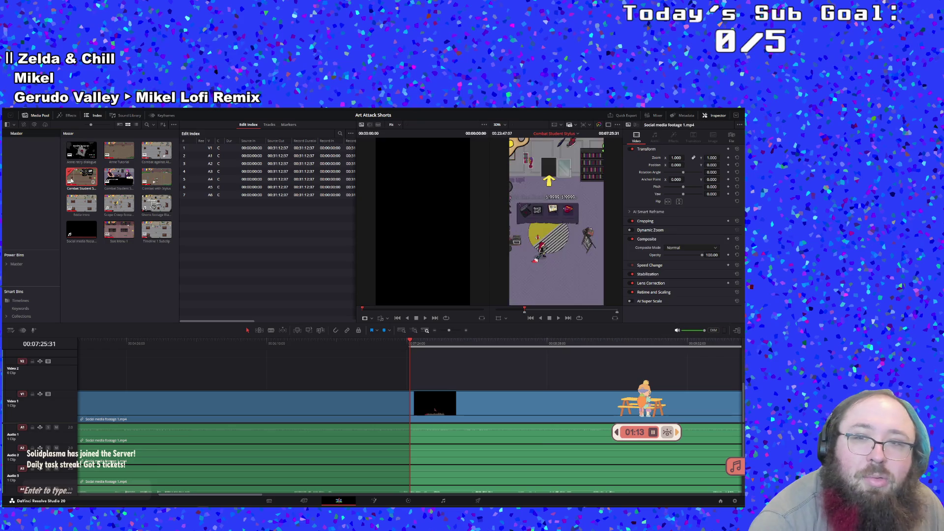
double_click(115, 180)
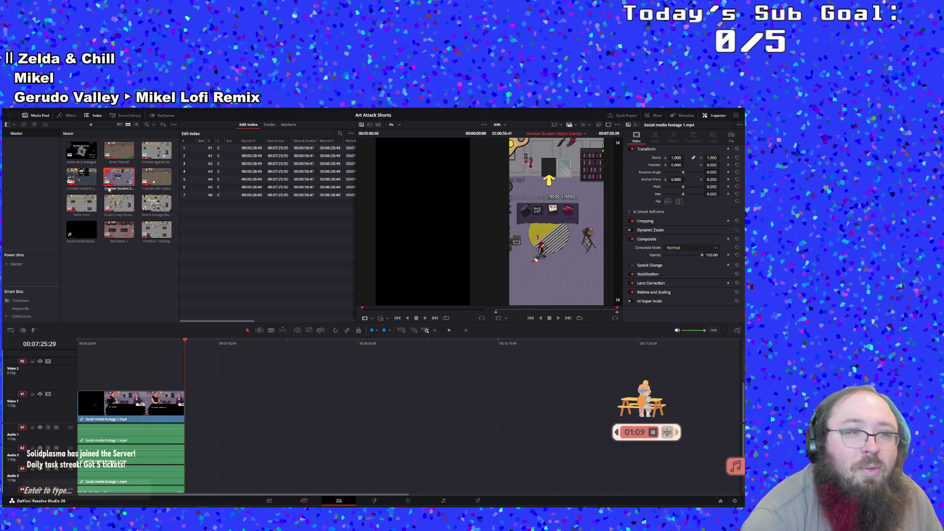
double_click(71, 175)
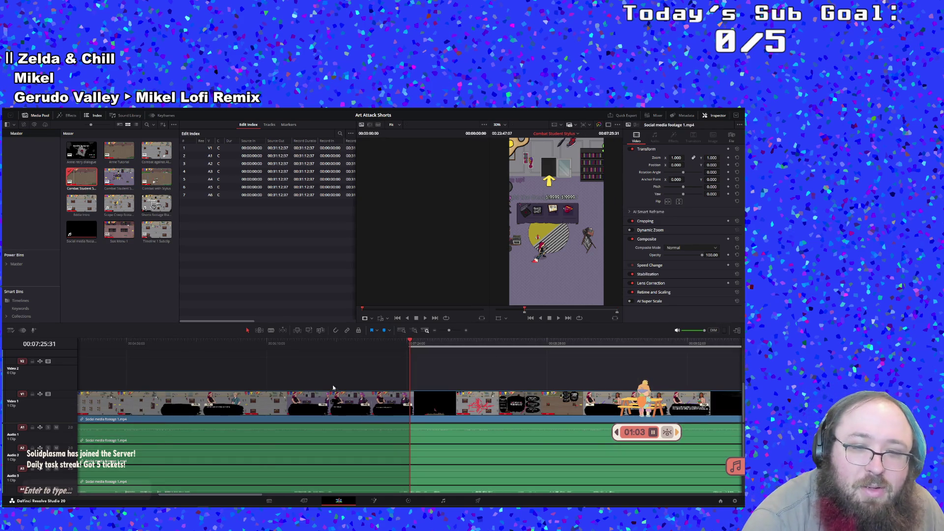
click(142, 288)
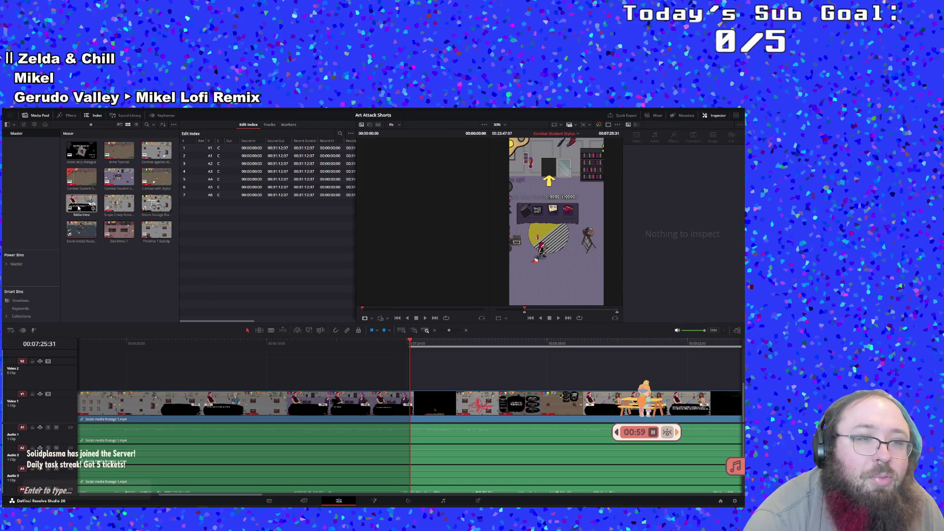
double_click(119, 180)
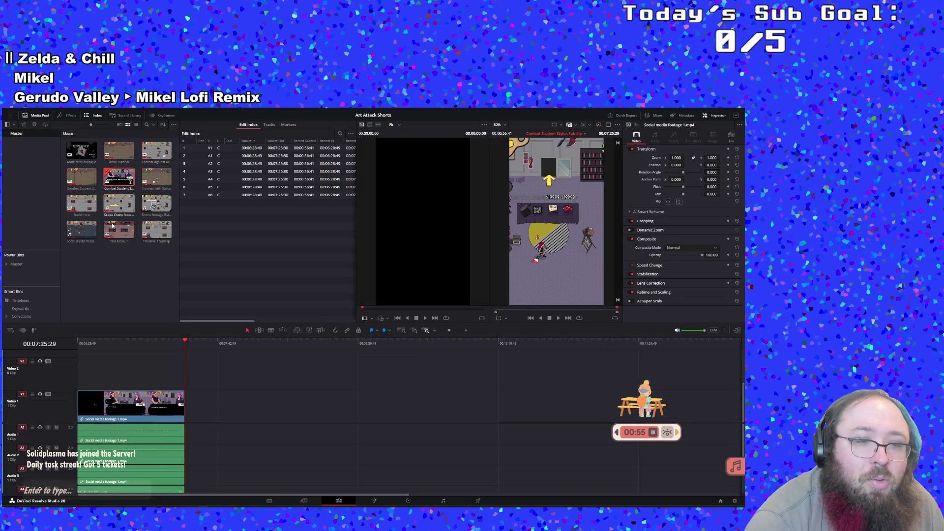
click(104, 357)
drag(82, 344, 60, 345)
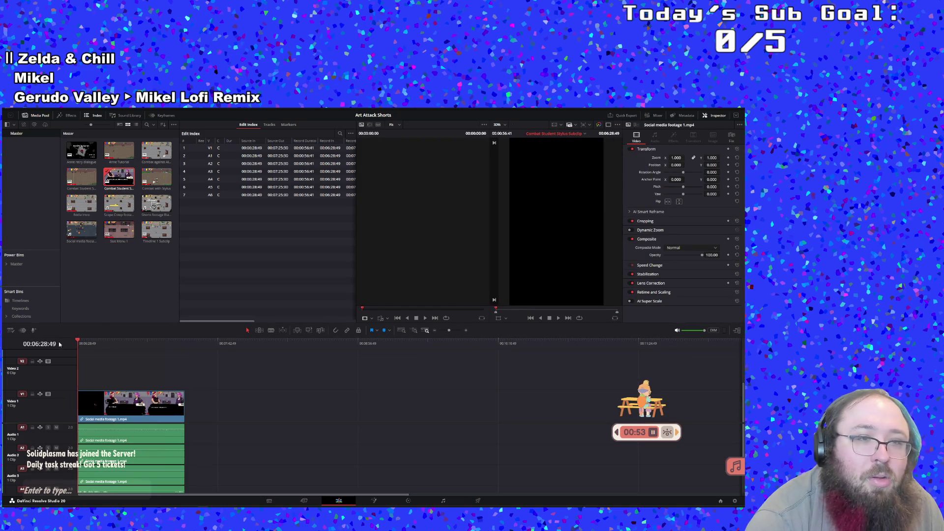
click(559, 319)
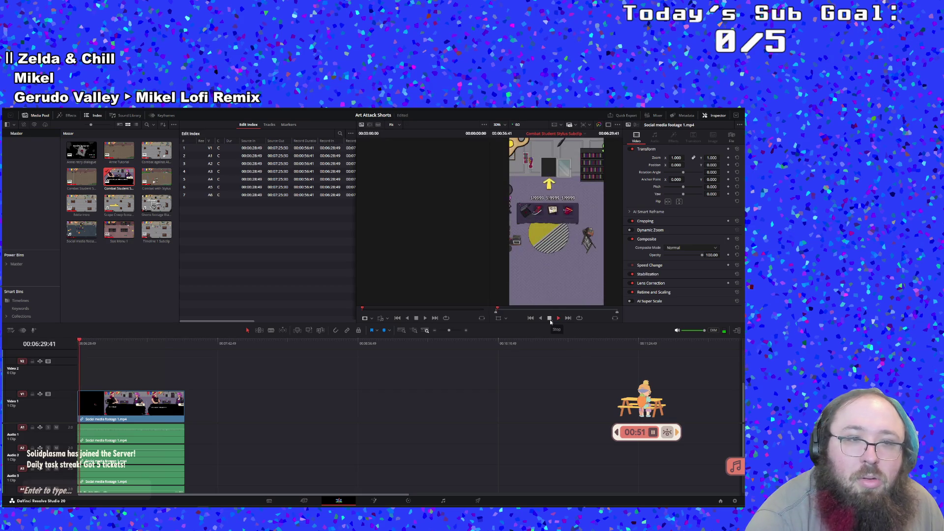
click(550, 320)
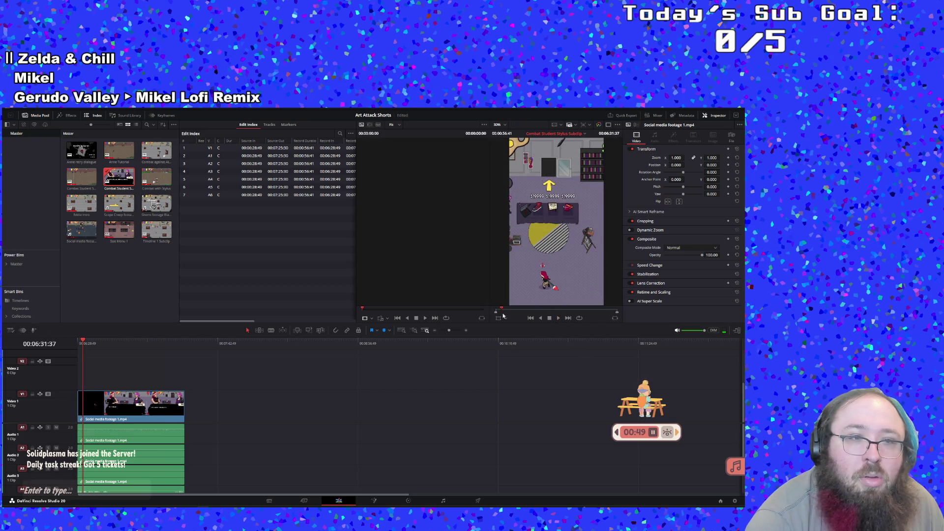
Rename the selected clip to 'Talking to vicky'.
click(120, 190)
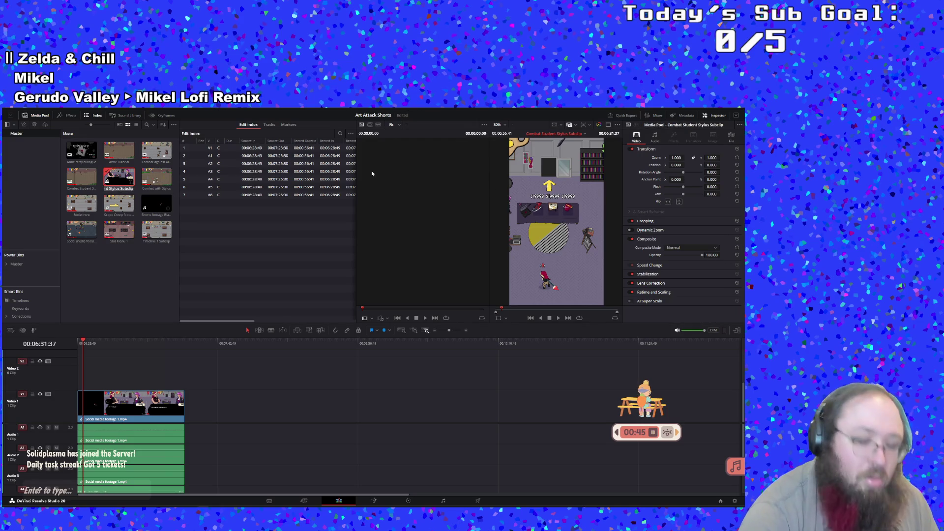
text(Talking to)
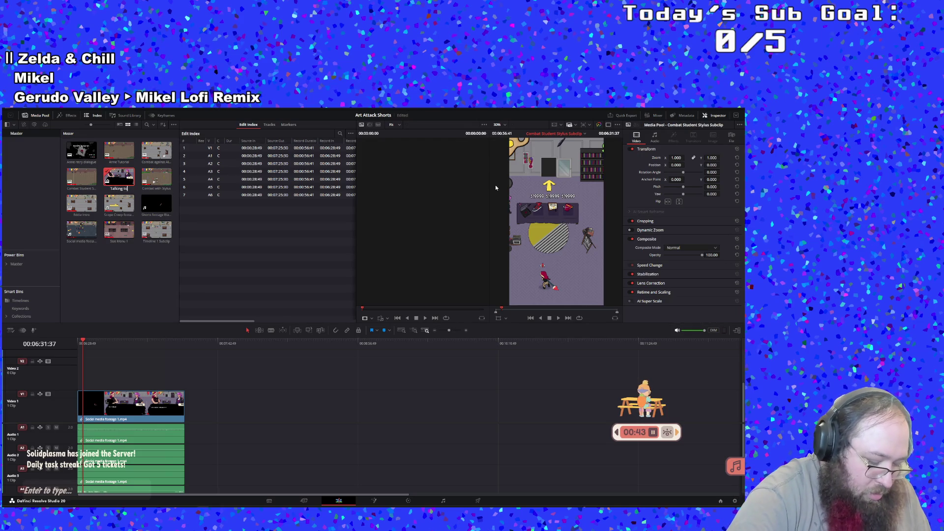
text( vicky)
key(Return)
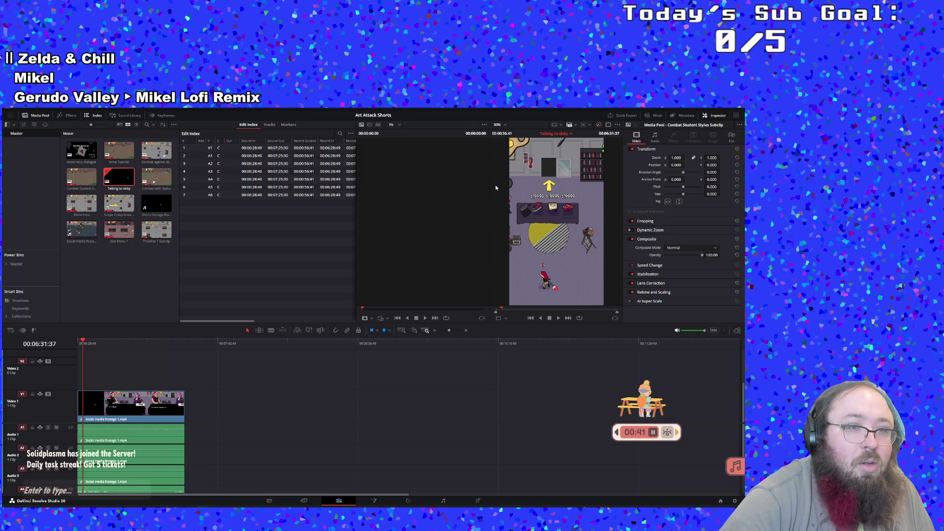
Open Timeline 1 Subclip at 00:05:10:39 and play it to about 00:05:20:08.
double_click(153, 206)
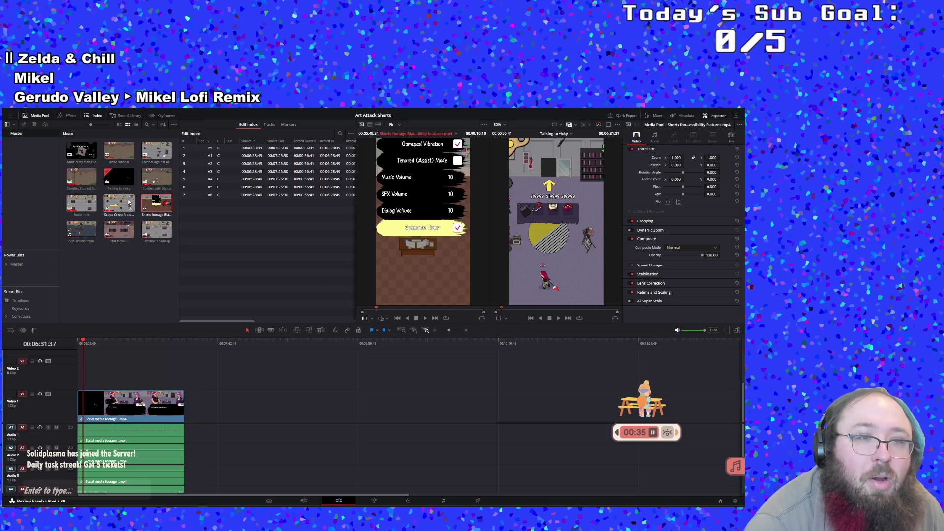
click(119, 230)
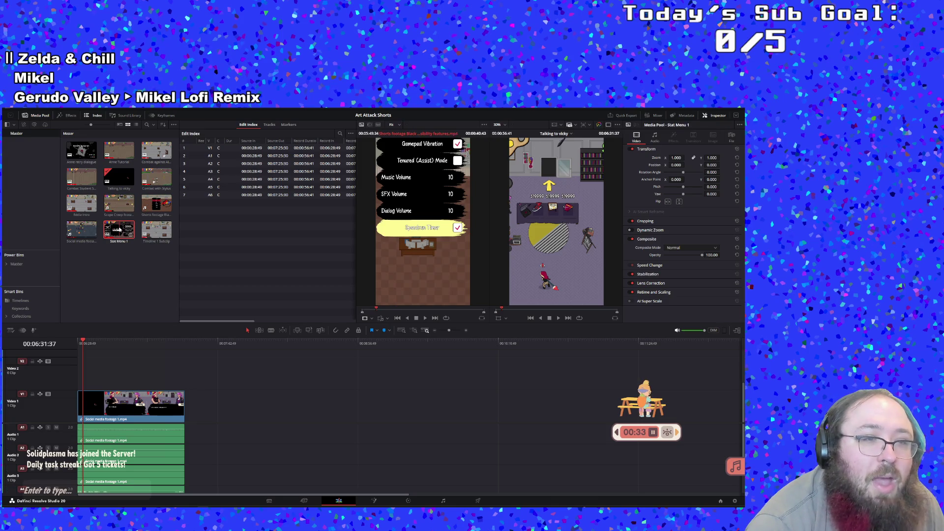
click(159, 227)
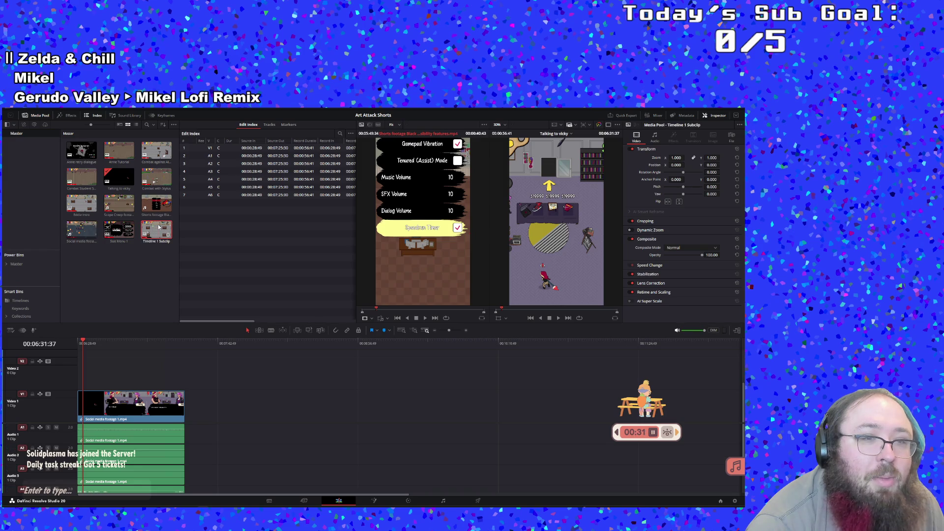
double_click(159, 227)
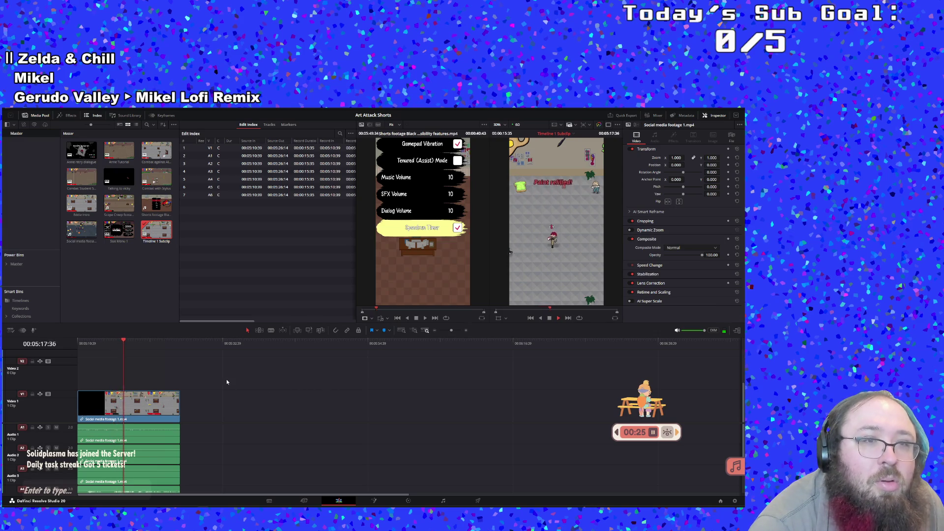
key(space)
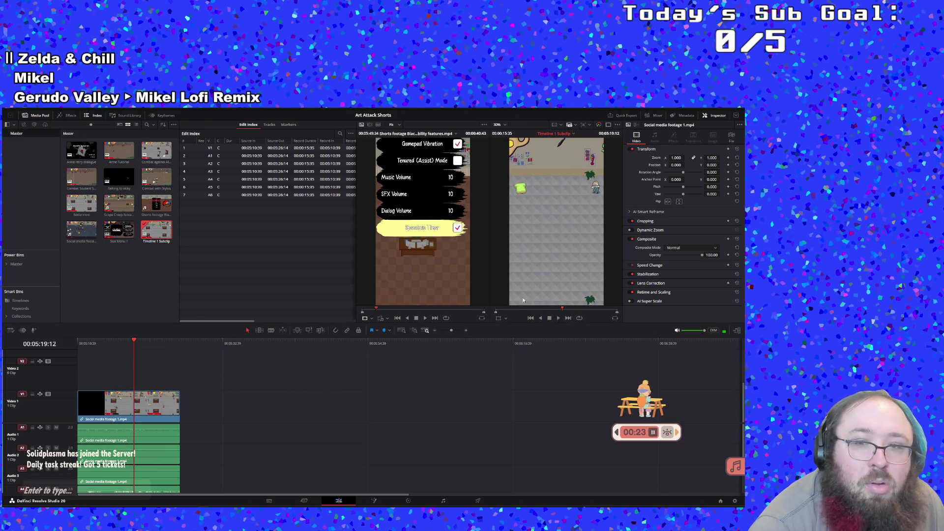
click(558, 319)
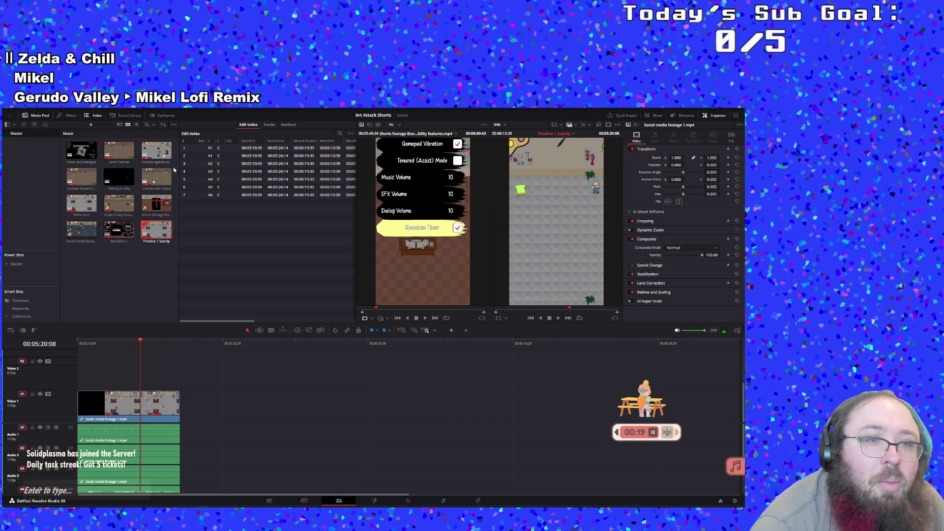
double_click(149, 154)
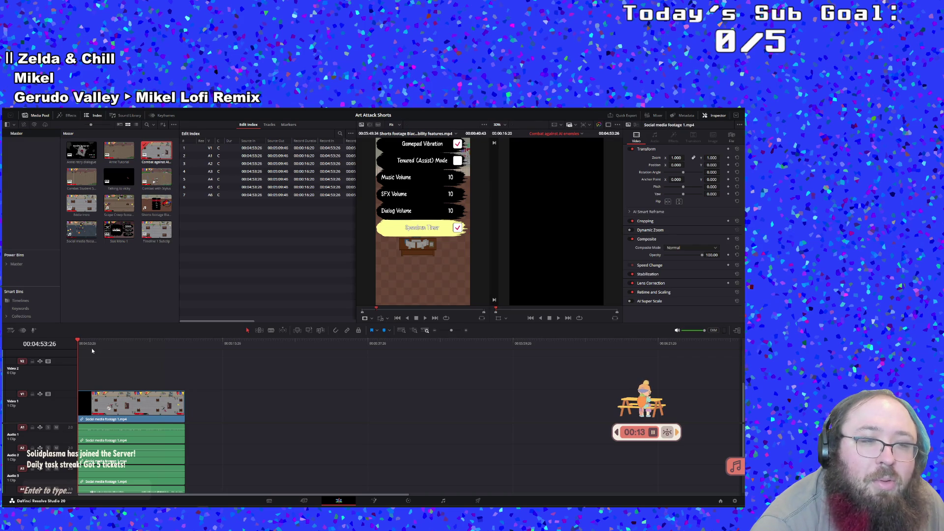
mouse_move(92, 349)
mouse_down()
mouse_move(200, 345)
mouse_move(125, 346)
mouse_up()
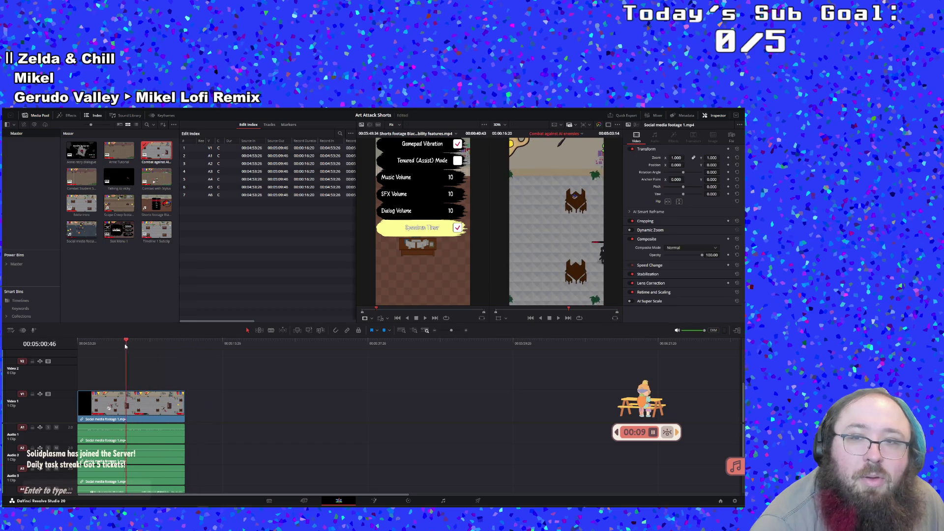
drag(126, 346, 78, 330)
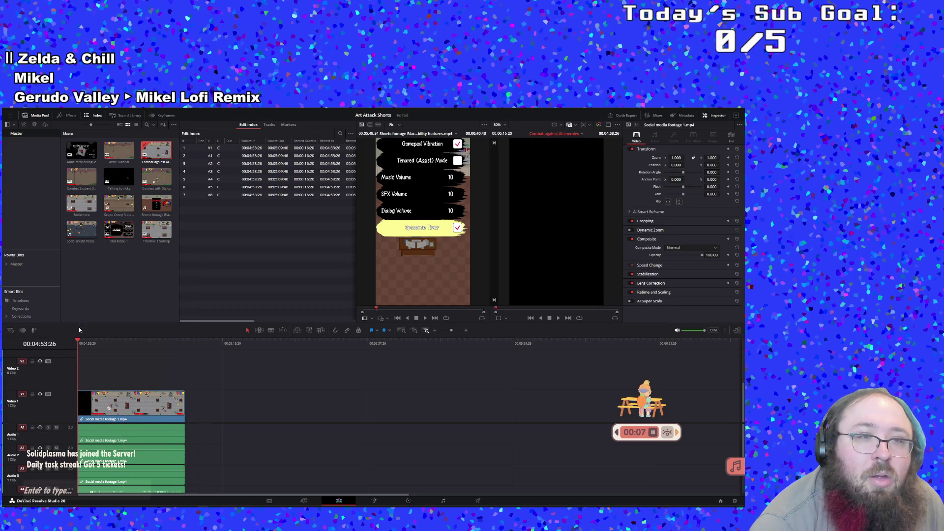
click(109, 209)
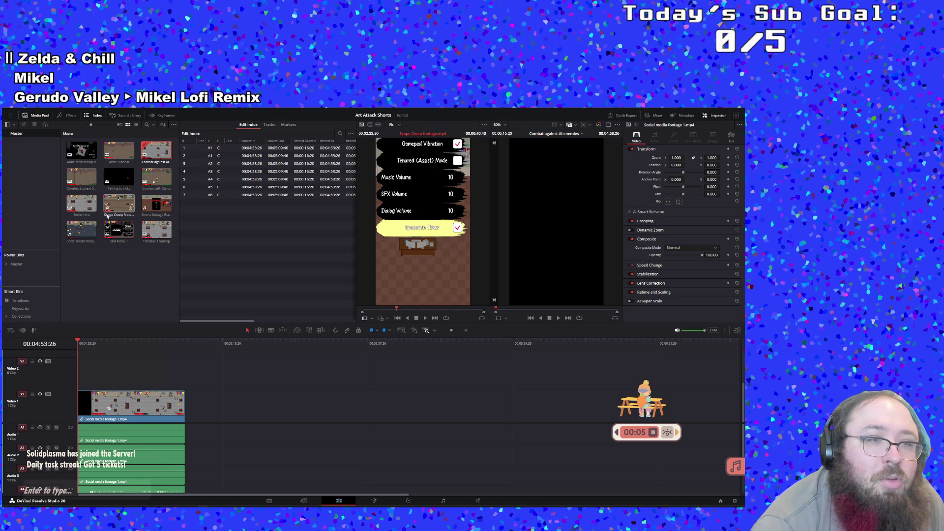
double_click(156, 241)
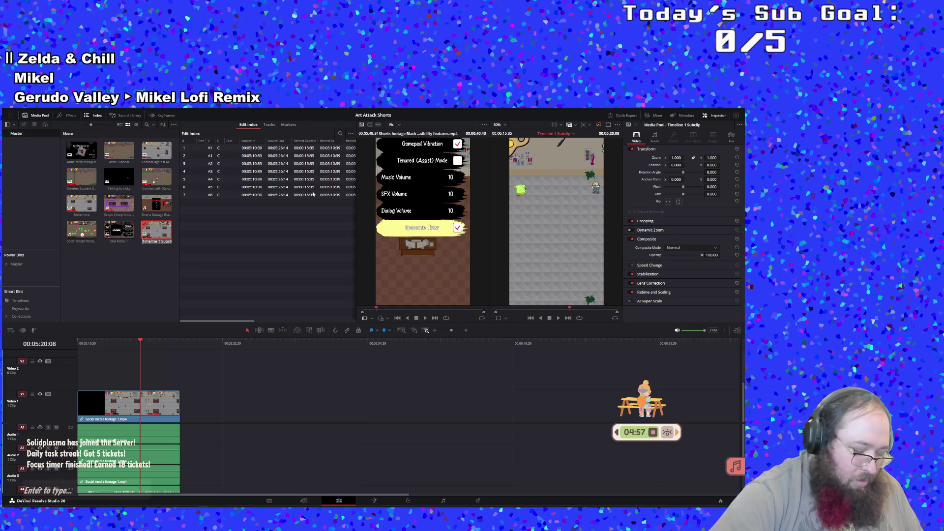
Type a combat-against-the-students name for the Timeline 1 Subclip.
text(Co)
text(t a)
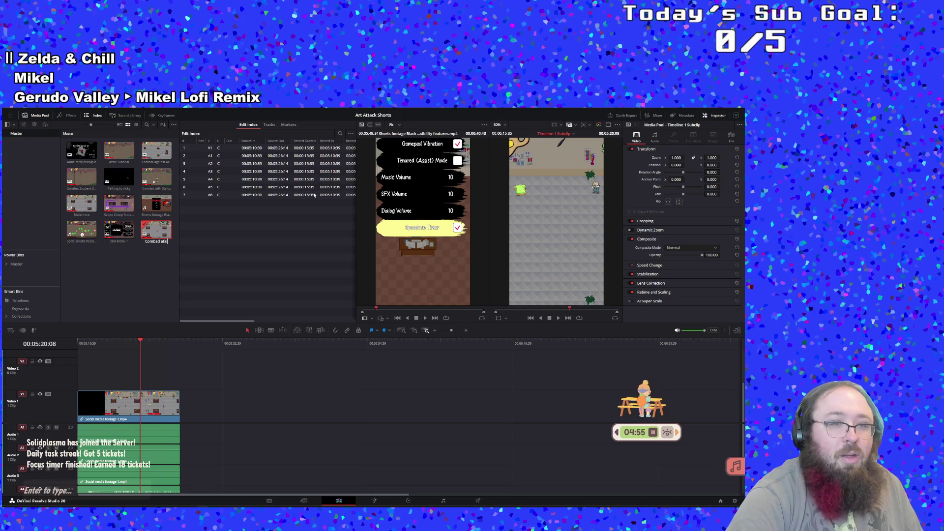
text(g)
text(t st)
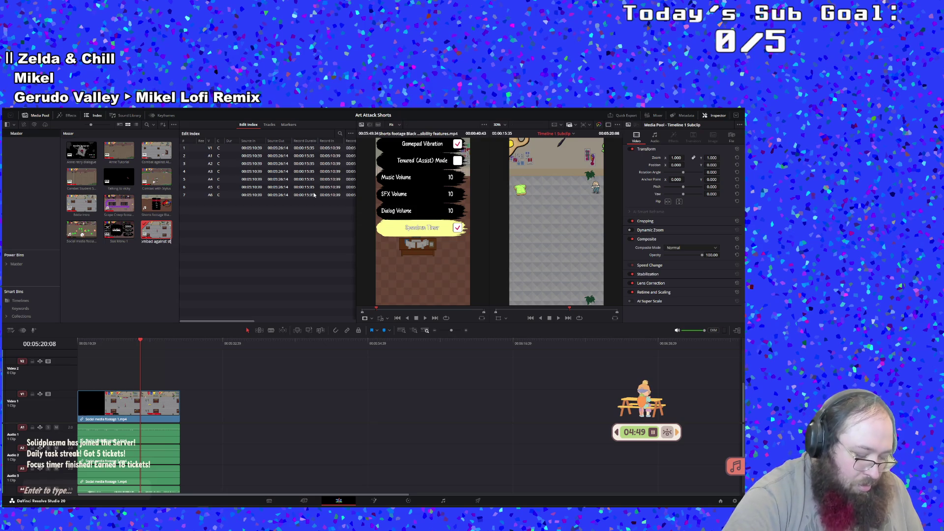
text(udent)
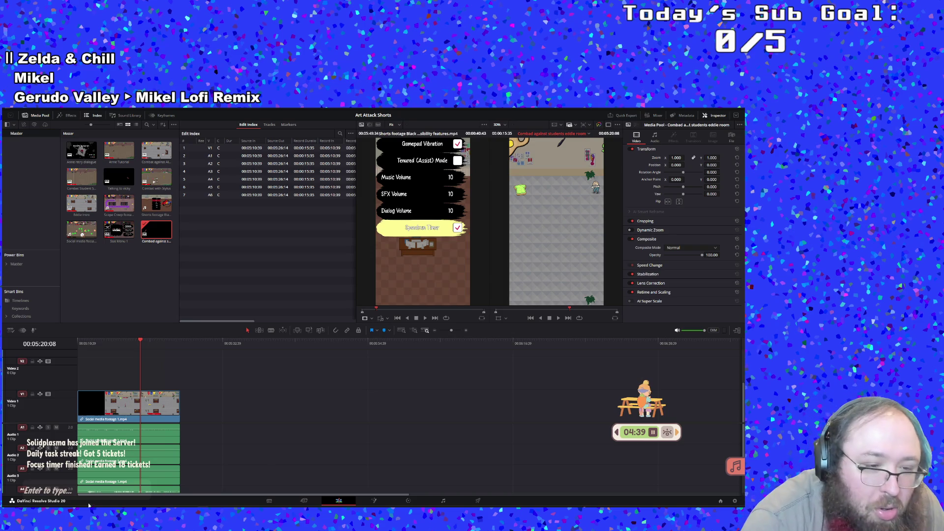
Switch to Steam and search the store for 'slay'.
click(88, 505)
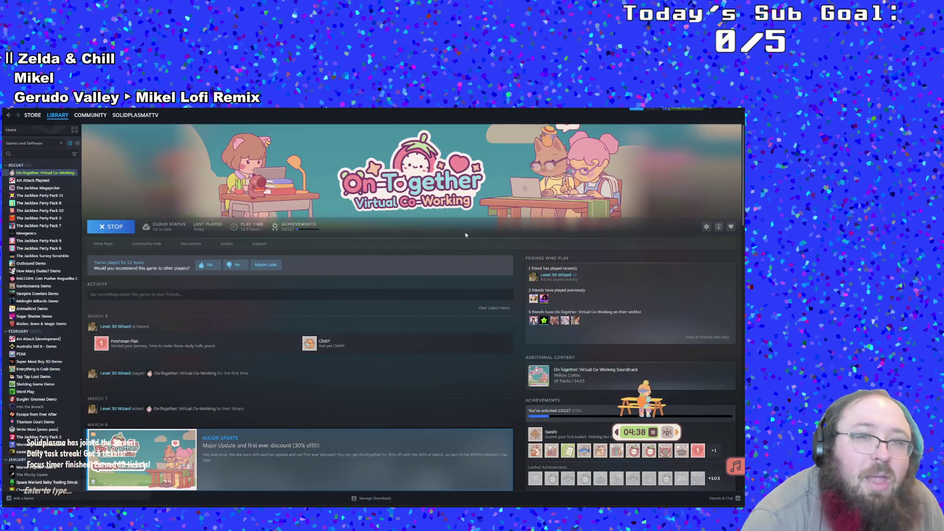
click(39, 116)
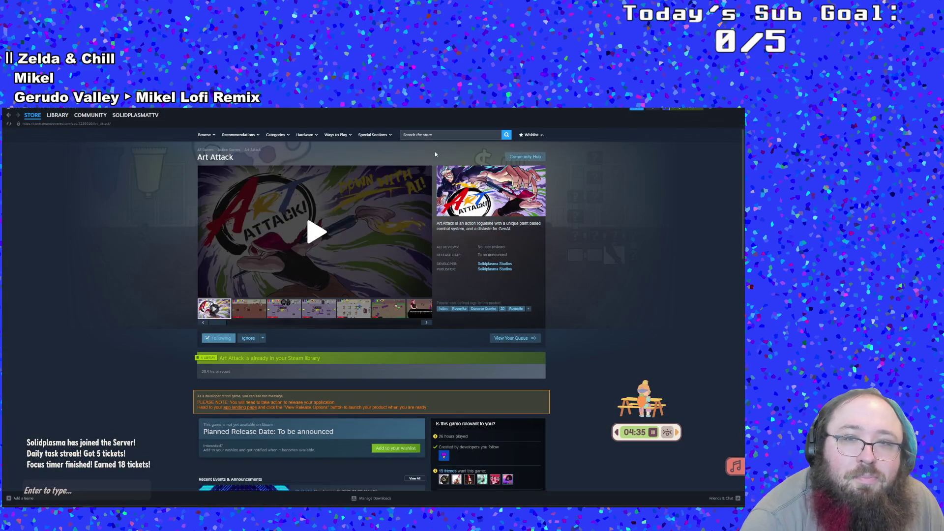
click(435, 135)
text(sla)
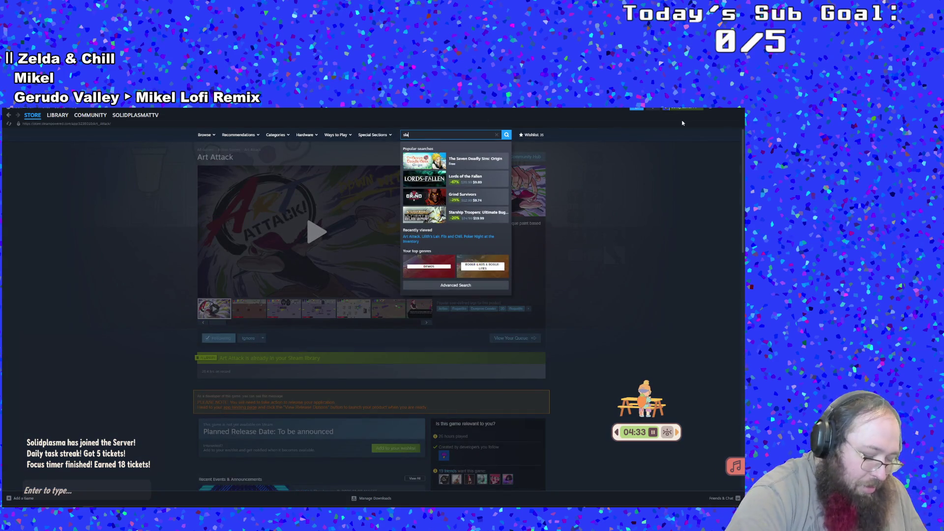
text(y)
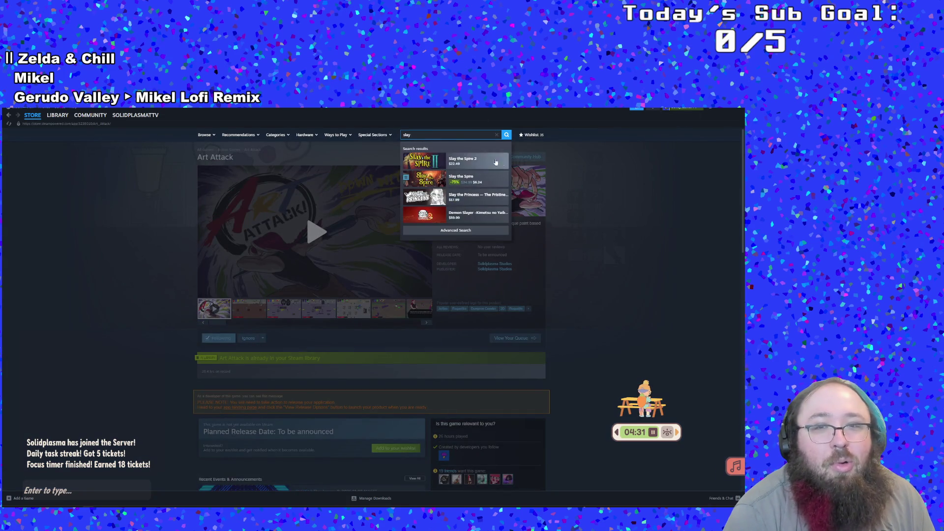
Open the Slay the Spire 2 store page and watch its trailer full screen.
click(496, 163)
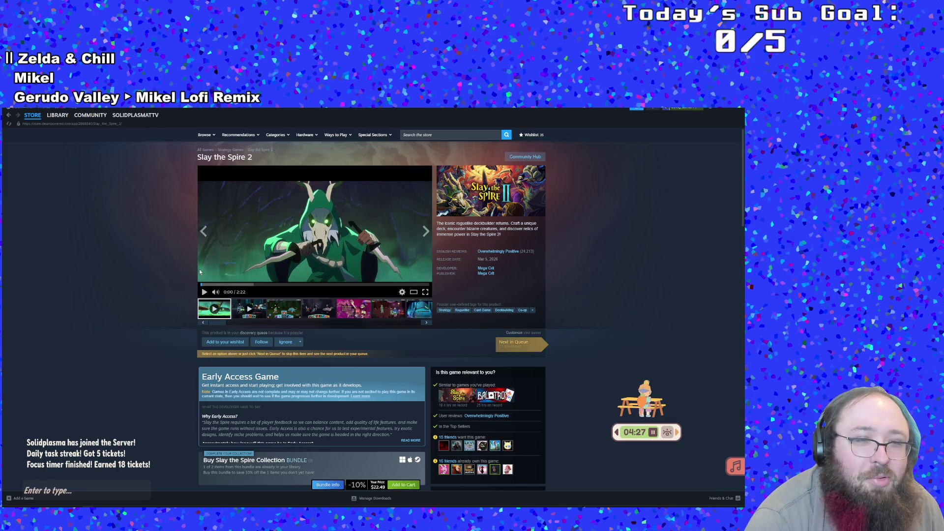
click(424, 293)
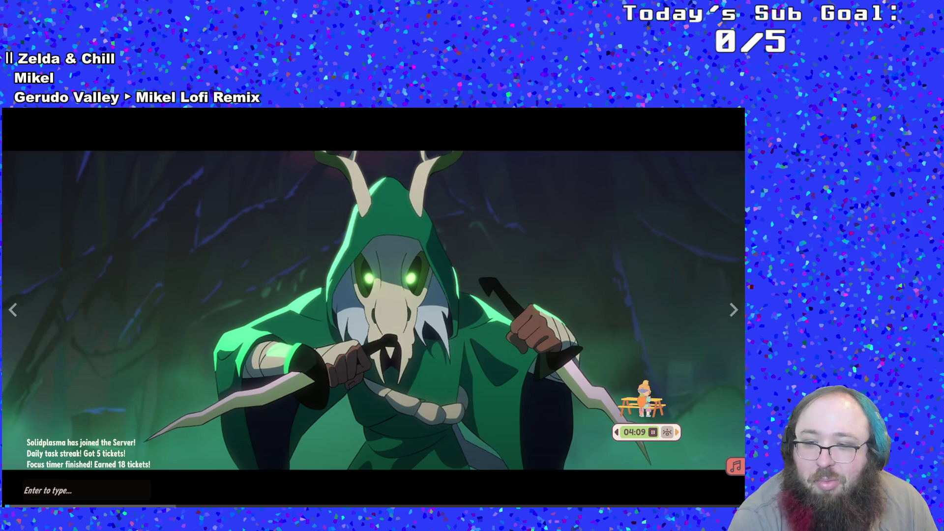
key(Escape)
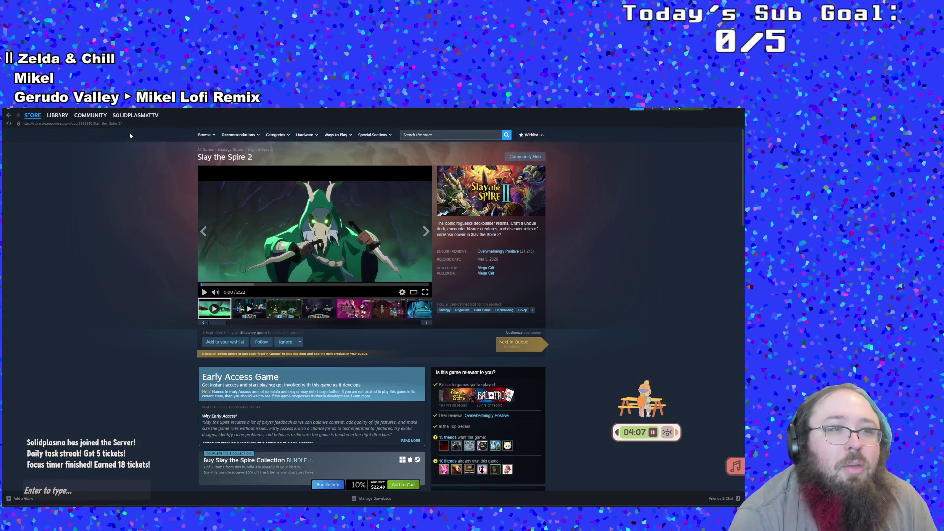
Restore the Steam window to a smaller size and launch Google Chrome via a 'chr' search.
double_click(130, 122)
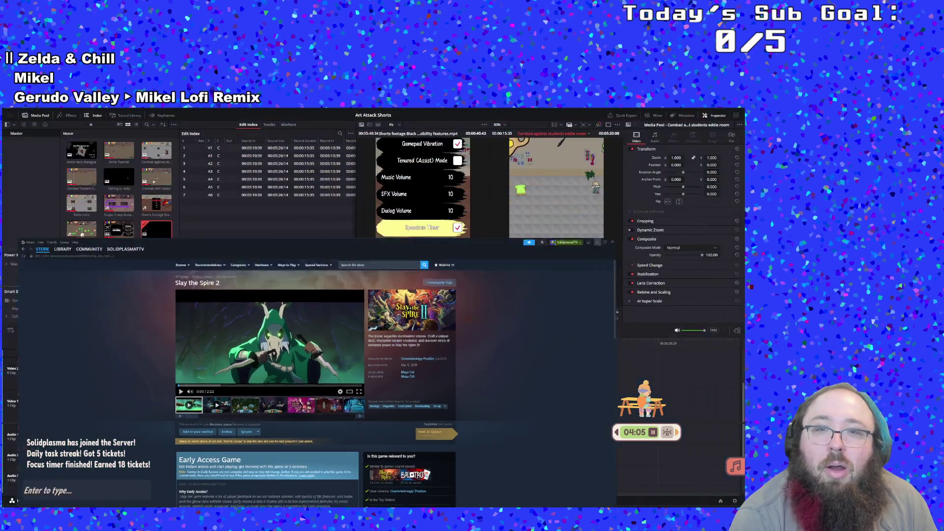
key(super)
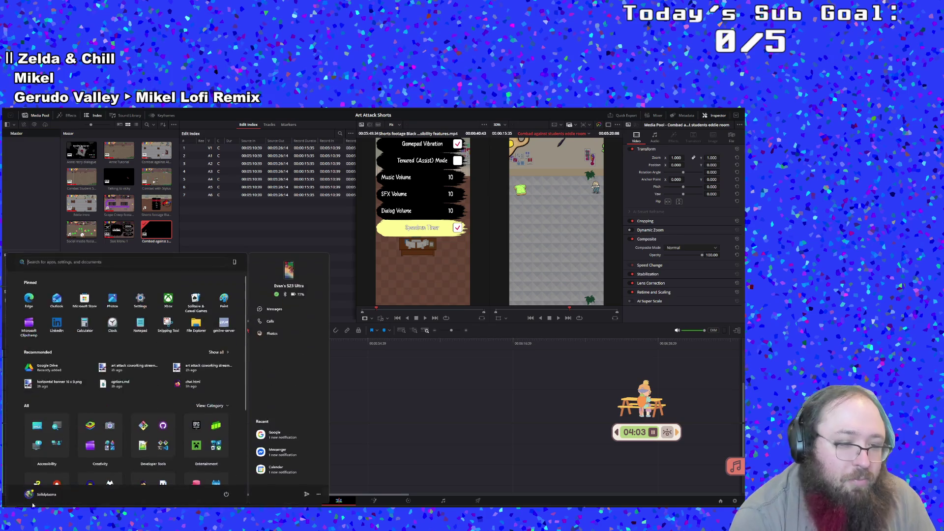
text(chr)
key(Return)
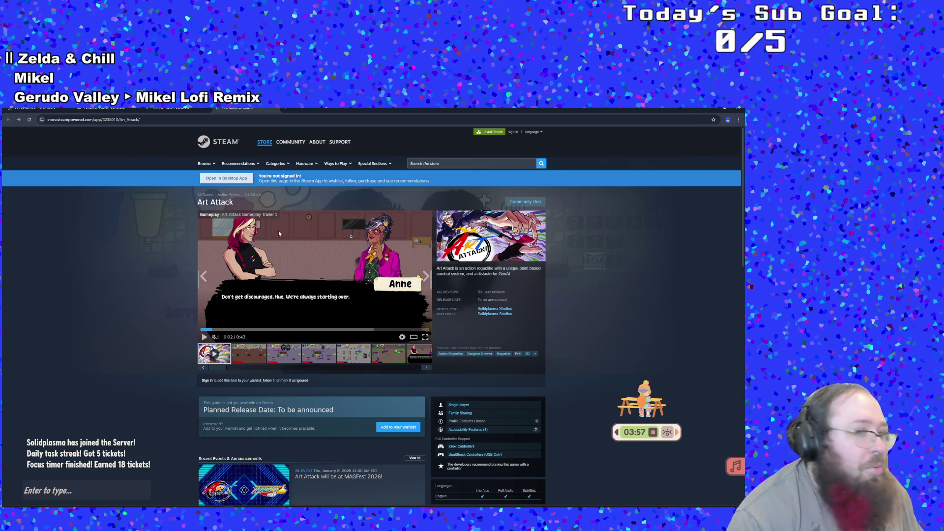
Find Slay the Spire 2 on the web store and play its trailer full screen, skipping ahead.
click(416, 166)
text(lay)
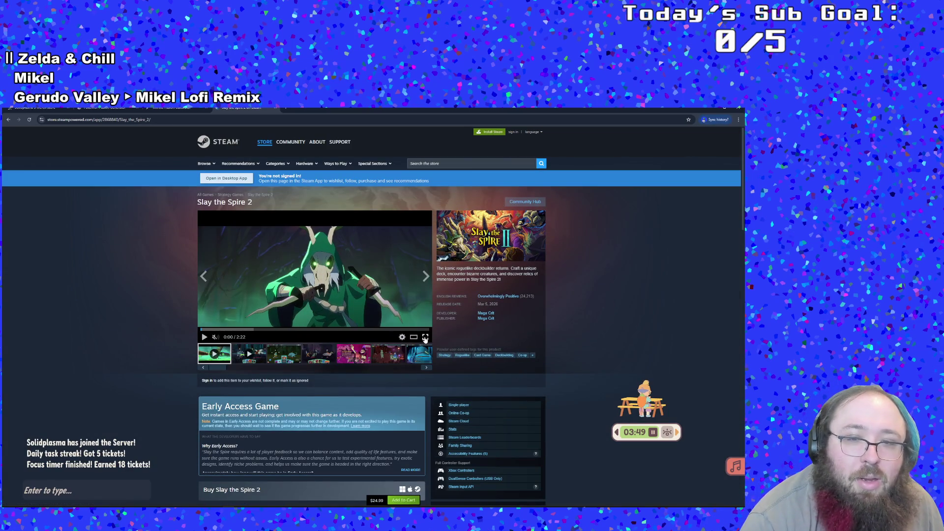
click(426, 337)
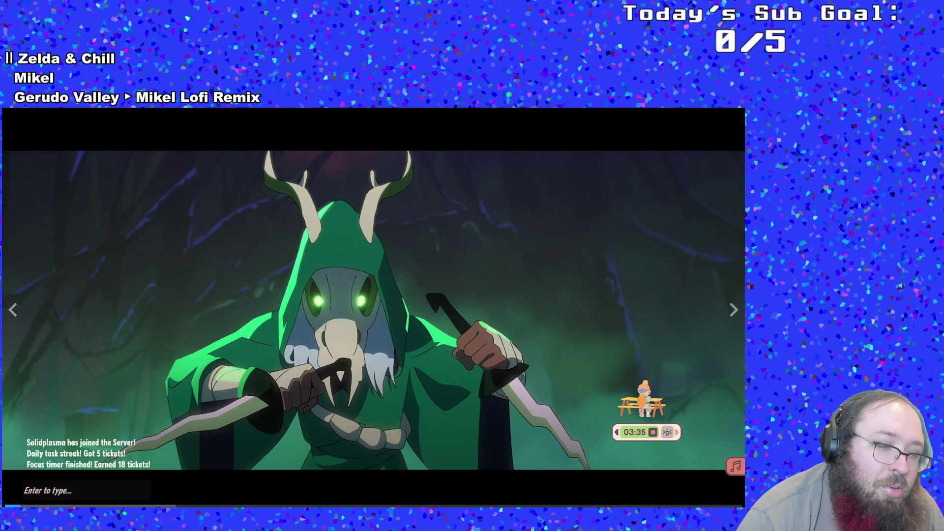
click(41, 506)
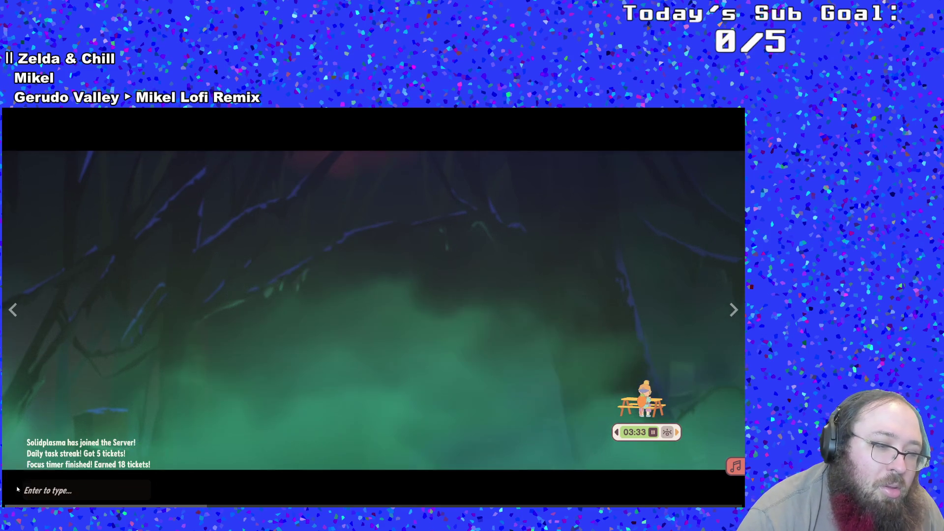
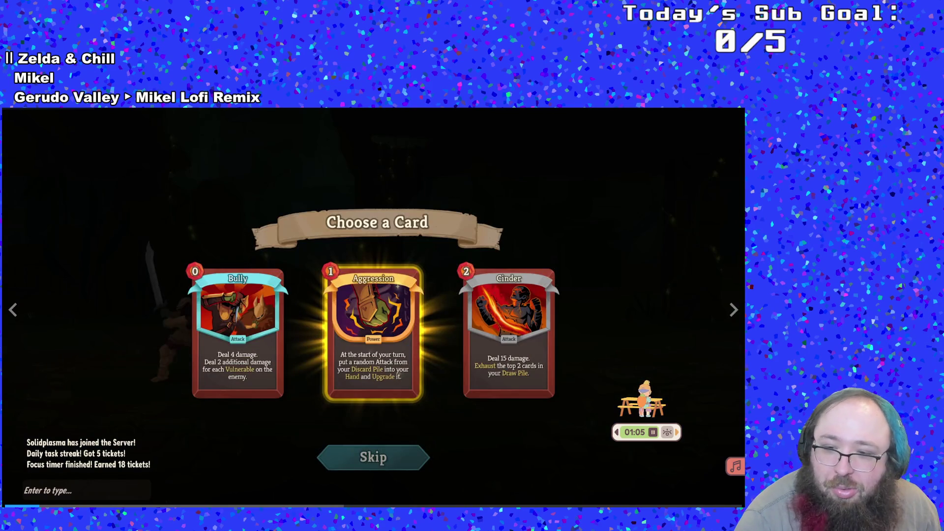
Exit the fullscreen trailer and scroll through the Slay the Spire 2 store page.
key(Escape)
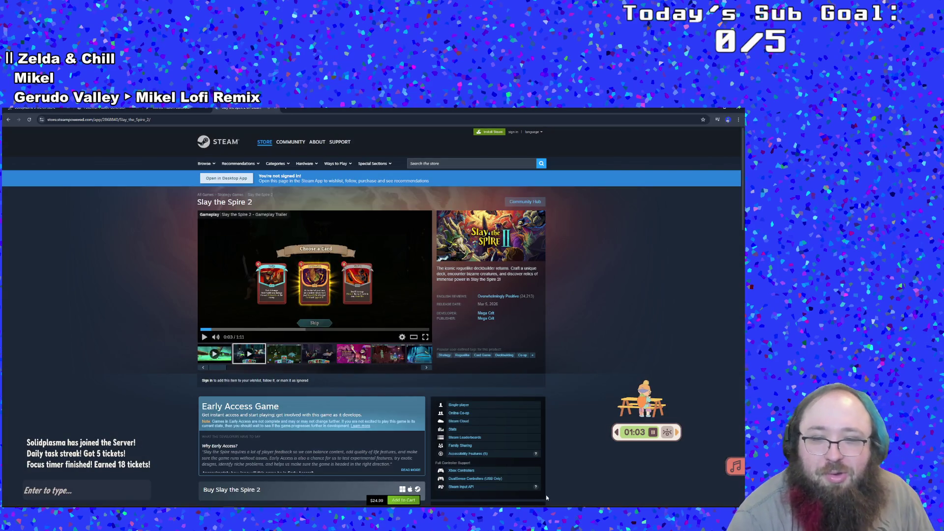
scroll(390, 431, down, 2)
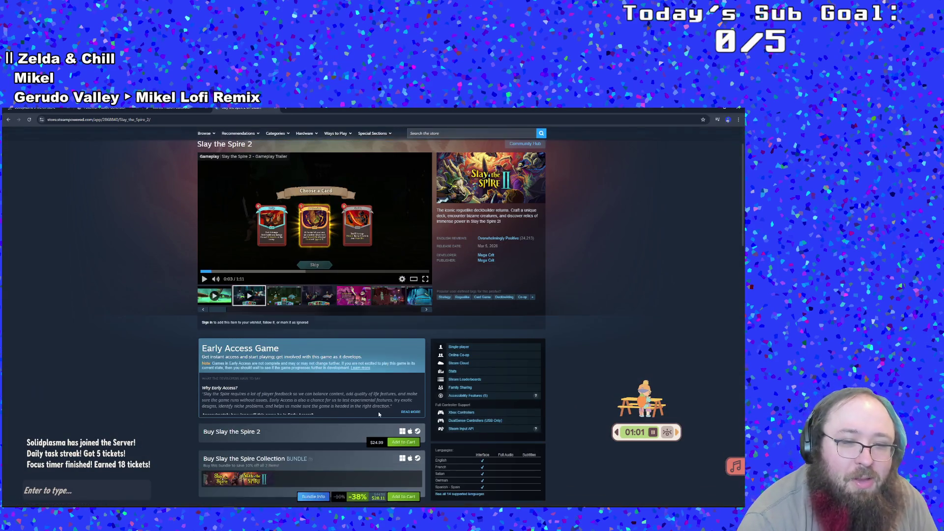
scroll(379, 412, up, 1)
scroll(368, 430, down, 1)
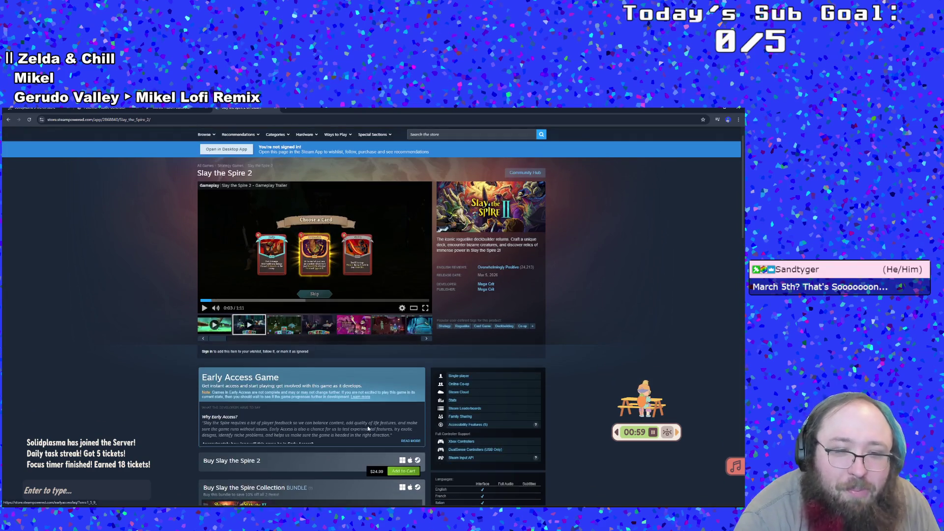
scroll(368, 429, down, 2)
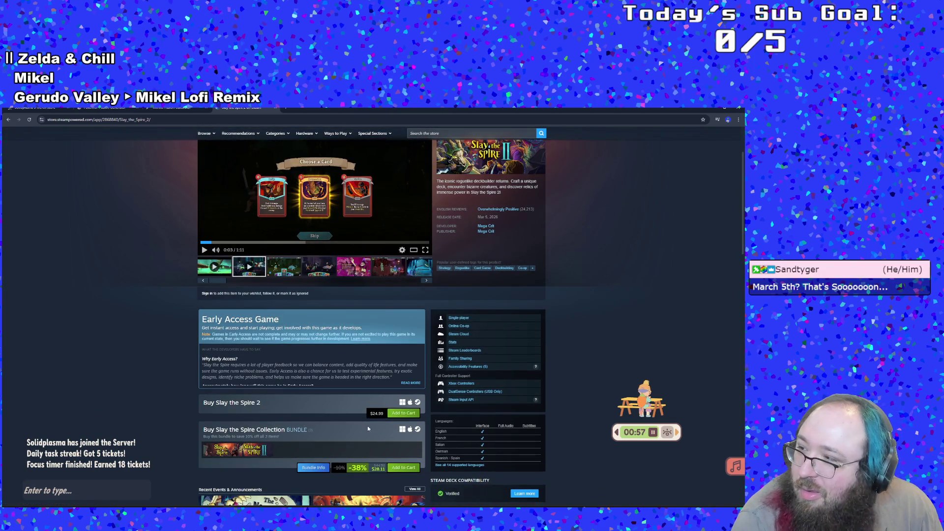
scroll(368, 430, down, 1)
scroll(374, 418, down, 1)
scroll(388, 393, up, 2)
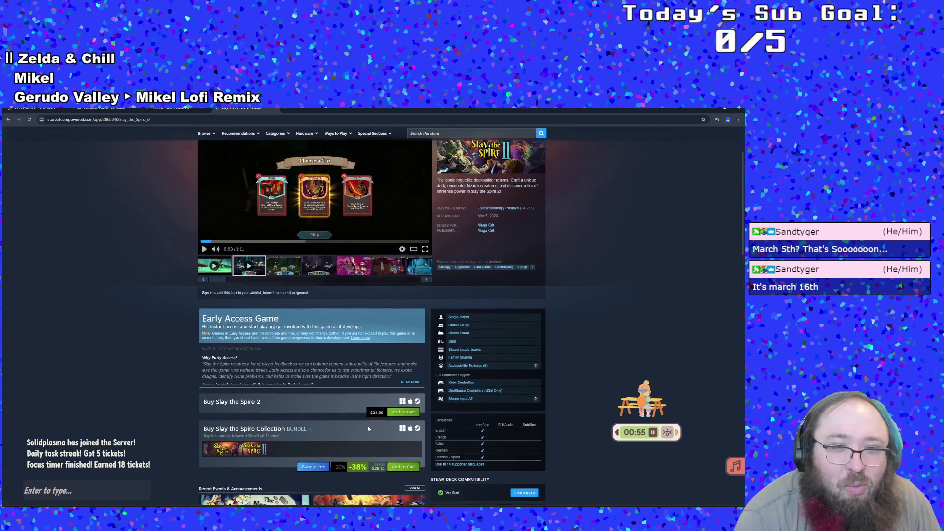
Expand the full Early Access developer Q&A and scroll down to the customer reviews.
click(409, 383)
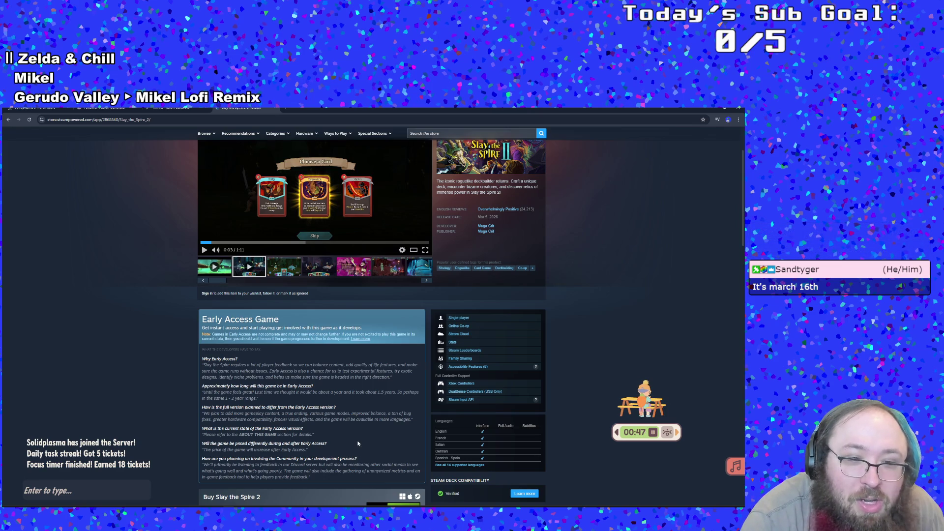
scroll(358, 443, down, 2)
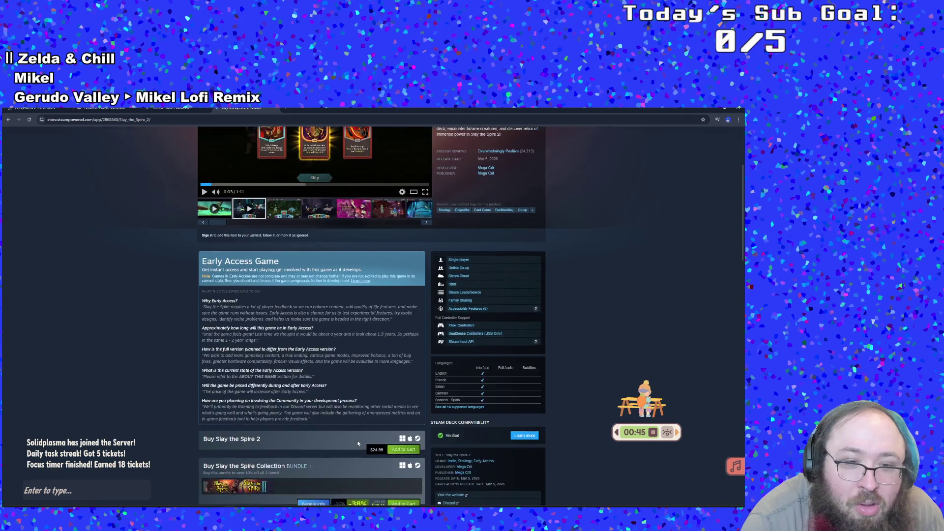
scroll(358, 445, down, 1)
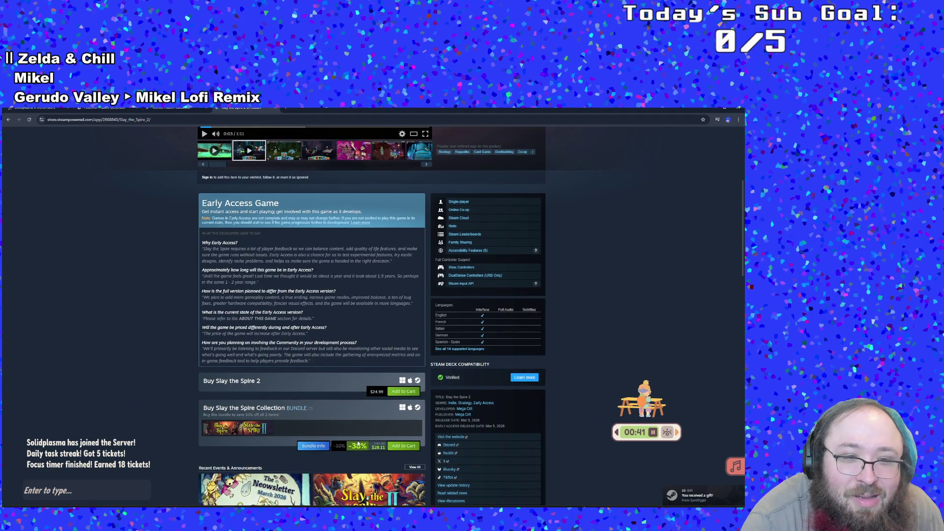
scroll(358, 443, down, 3)
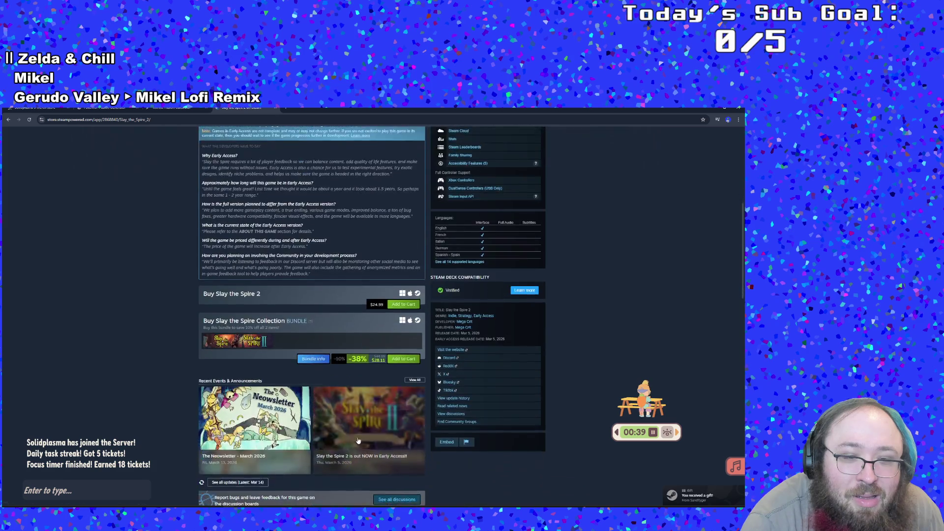
scroll(362, 408, down, 5)
scroll(364, 370, down, 2)
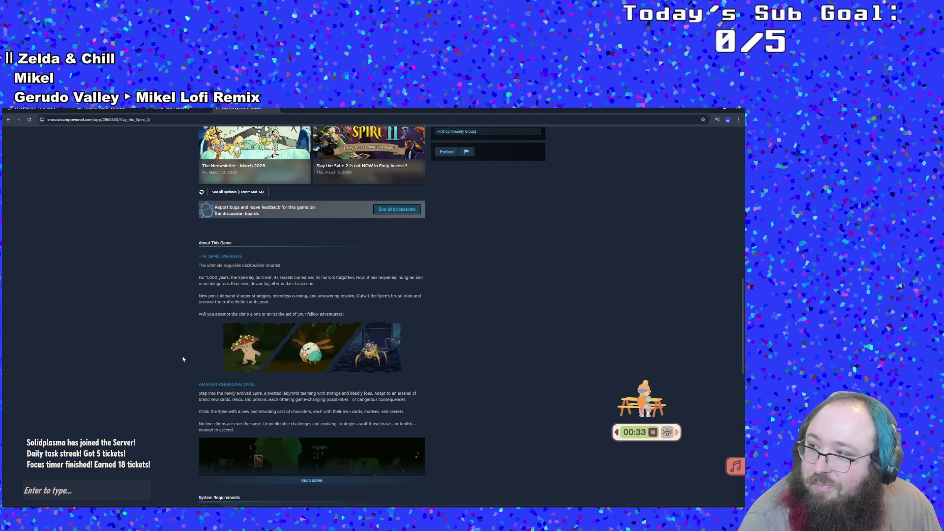
scroll(183, 360, down, 2)
scroll(182, 356, up, 1)
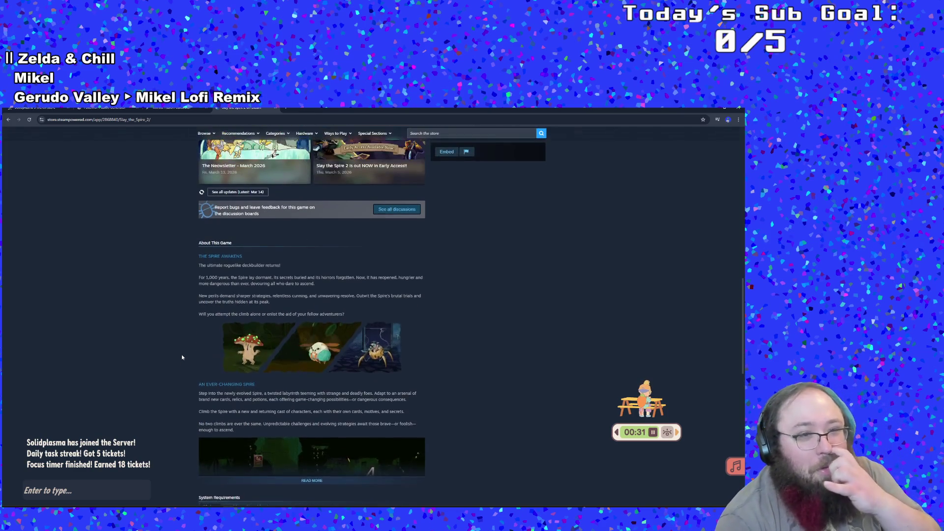
scroll(182, 353, down, 2)
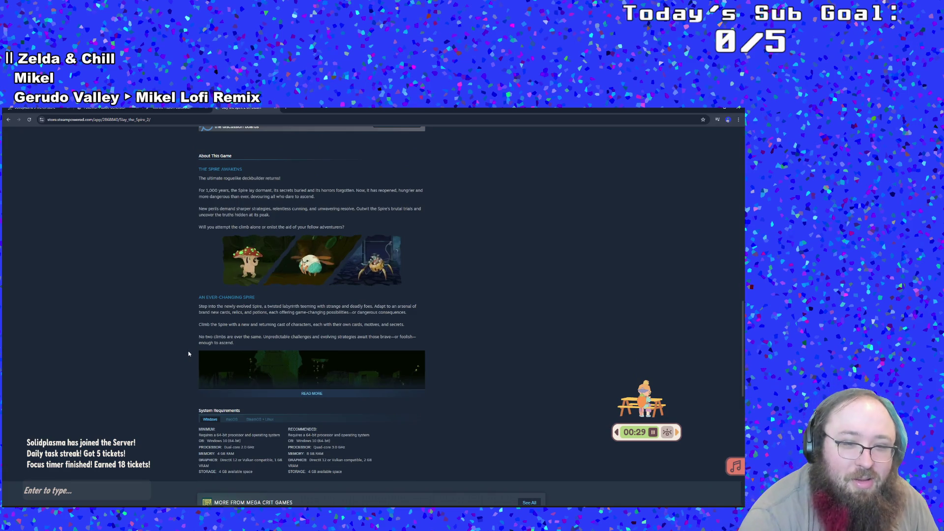
scroll(185, 345, down, 4)
scroll(189, 283, down, 5)
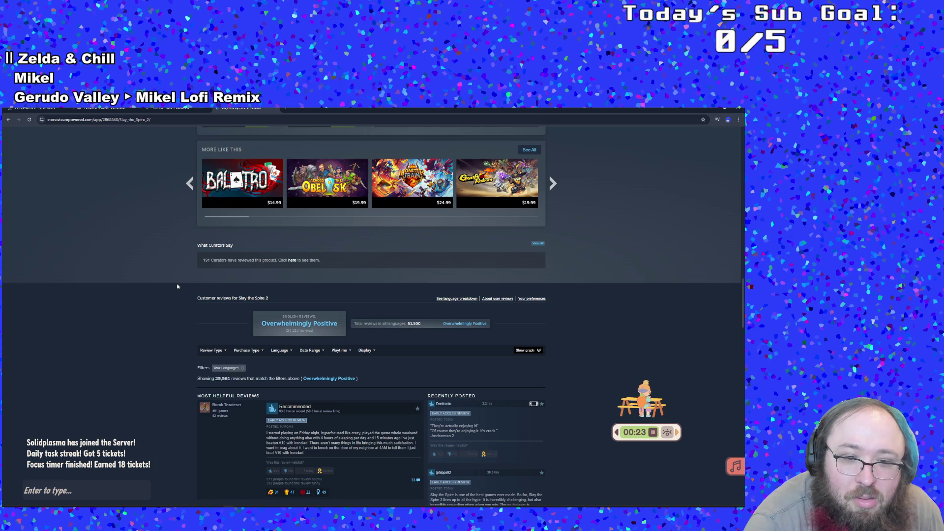
Scroll back to the top and skip the Slay the Spire 2 trailer to about 0:21.
scroll(176, 285, up, 2)
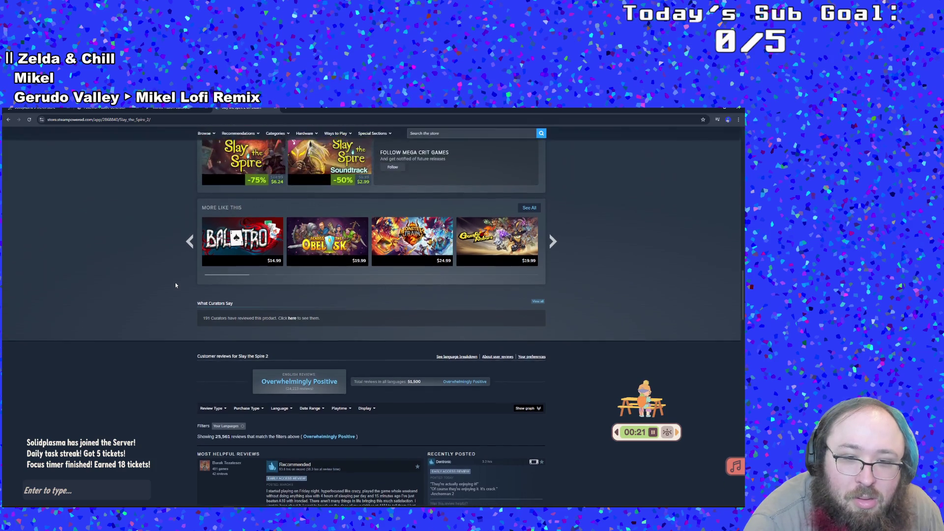
scroll(175, 283, up, 2)
scroll(175, 278, up, 2)
scroll(178, 273, up, 2)
scroll(181, 264, up, 3)
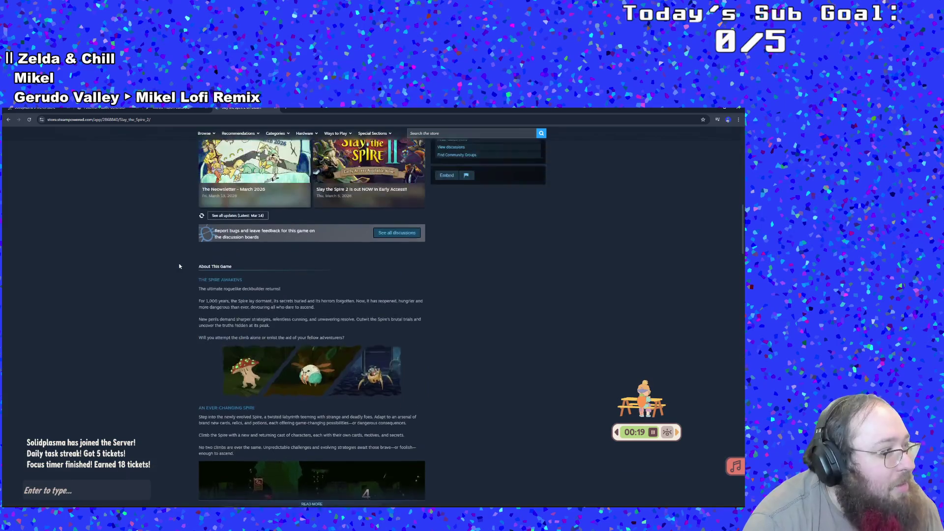
scroll(182, 255, up, 3)
scroll(184, 245, up, 3)
scroll(187, 235, up, 3)
scroll(187, 233, up, 3)
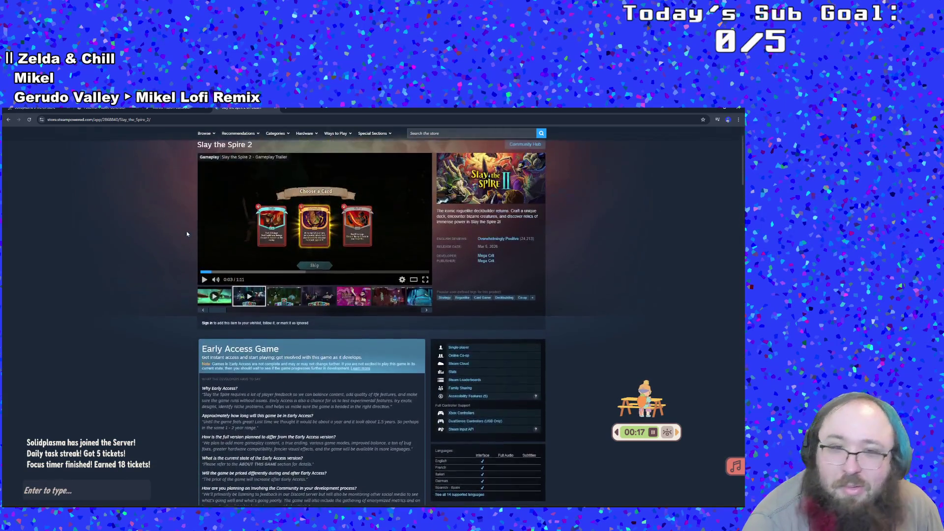
scroll(186, 232, up, 1)
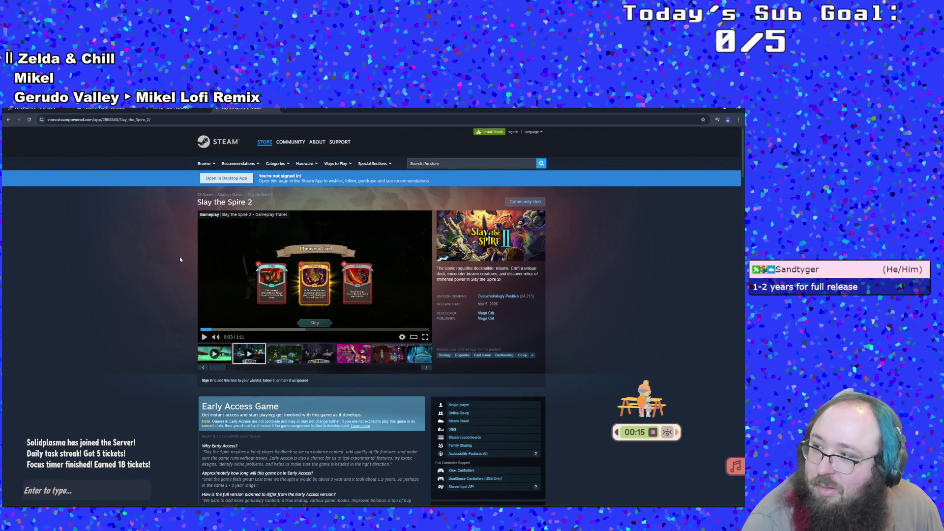
scroll(179, 258, down, 1)
scroll(179, 251, down, 2)
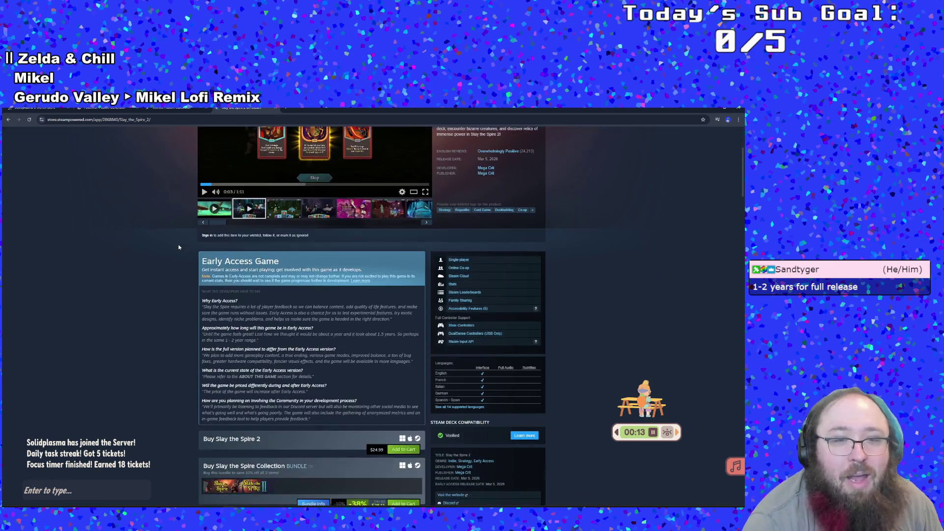
scroll(178, 243, up, 1)
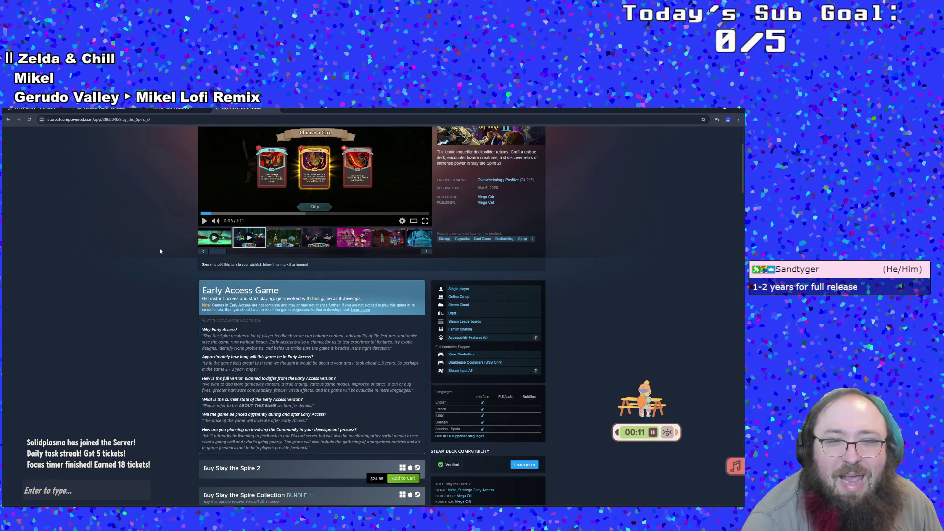
scroll(160, 252, down, 3)
scroll(179, 217, up, 1)
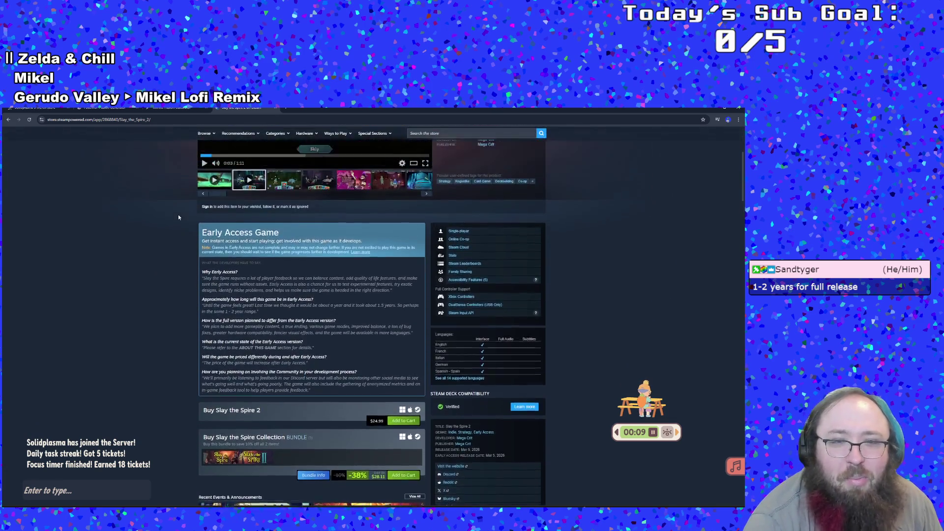
scroll(182, 206, up, 2)
scroll(182, 207, up, 1)
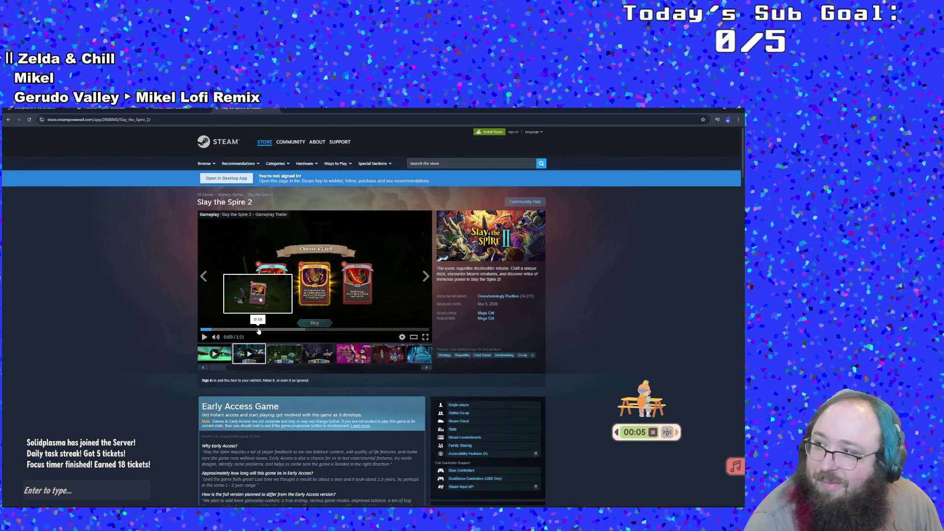
click(259, 330)
Scroll down the store page, then switch back to DaVinci Resolve.
scroll(266, 330, down, 3)
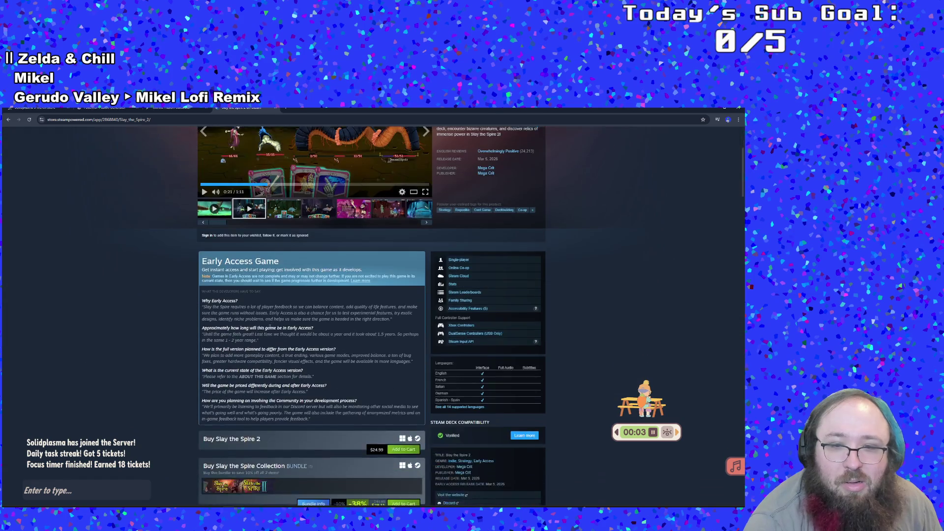
scroll(271, 326, down, 2)
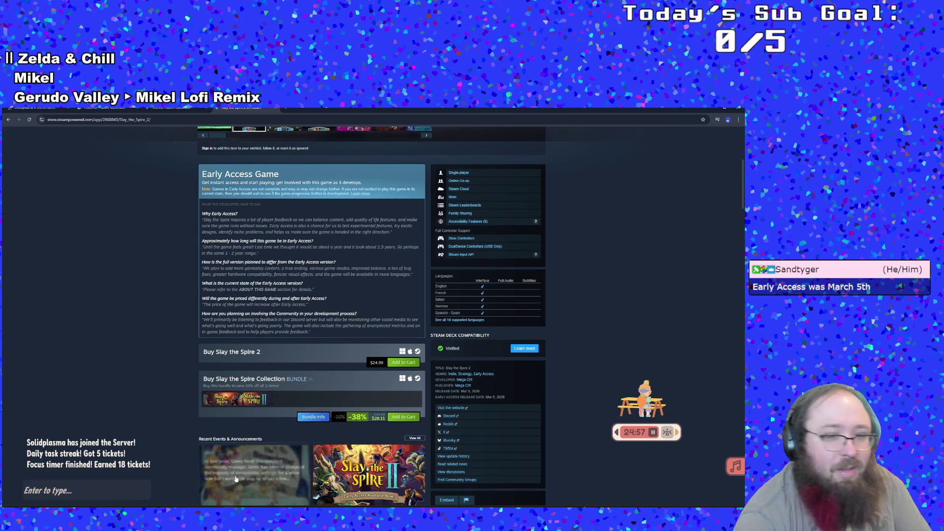
key(alt+Tab)
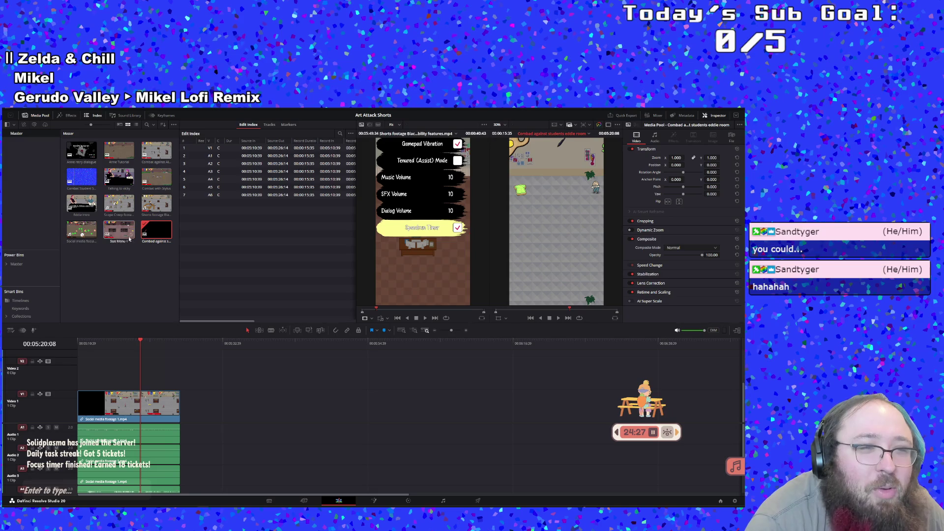
Select the Combat Student Stylus clip in the Media Pool and load it into the timeline.
click(80, 178)
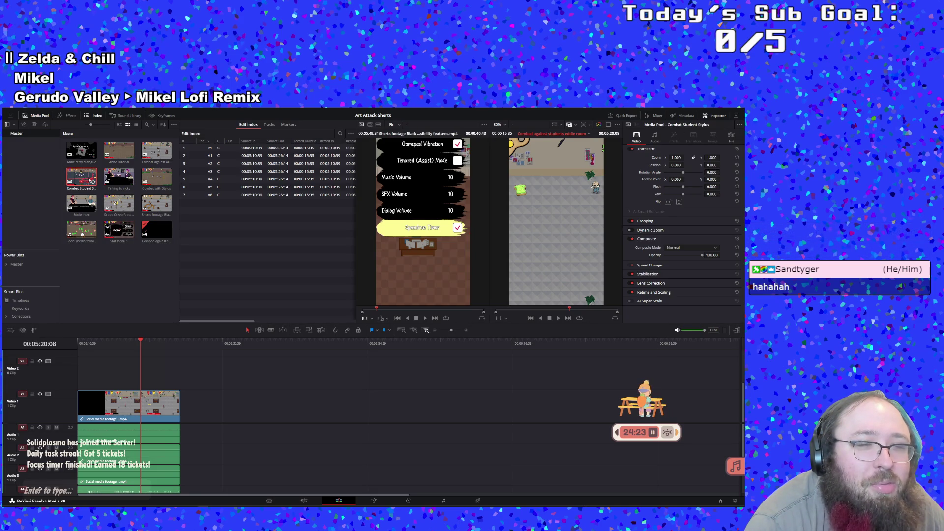
double_click(90, 181)
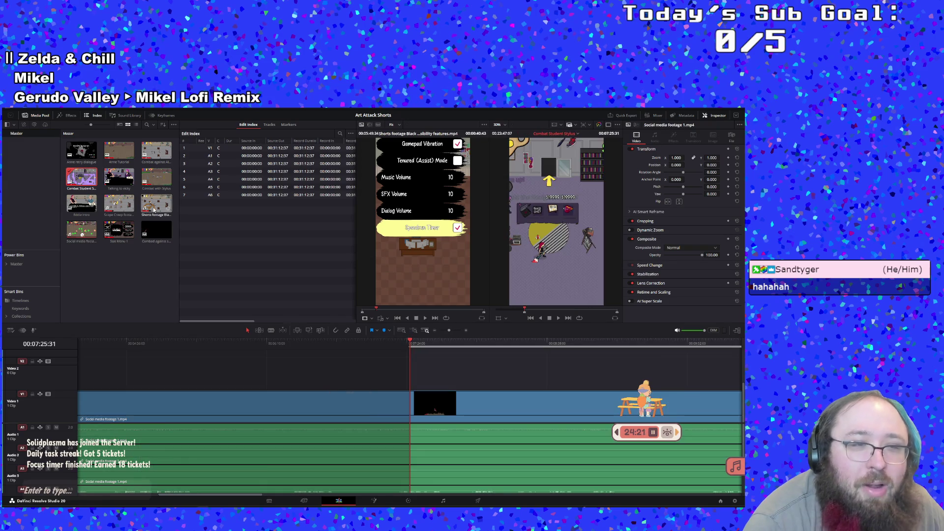
Change the Combat Student Stylus Media Pool item's name to 'Timeline 1'.
click(75, 190)
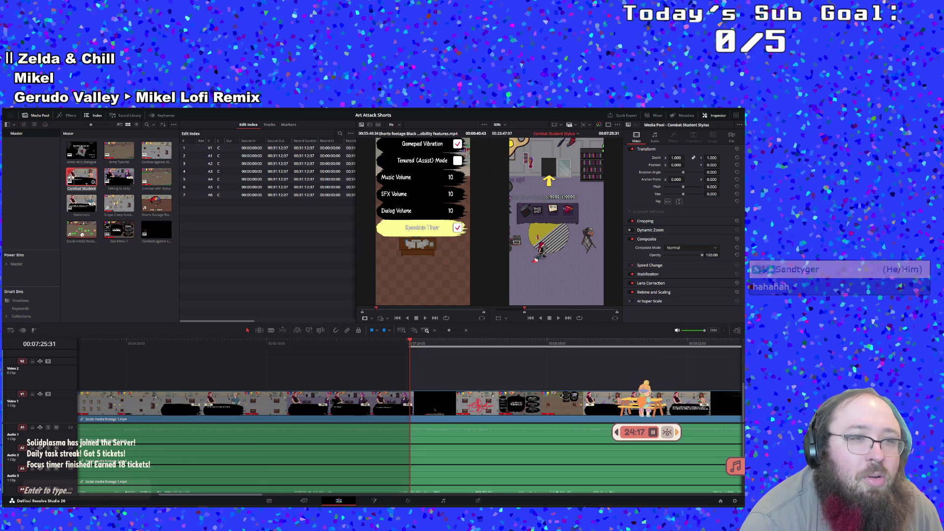
text(T)
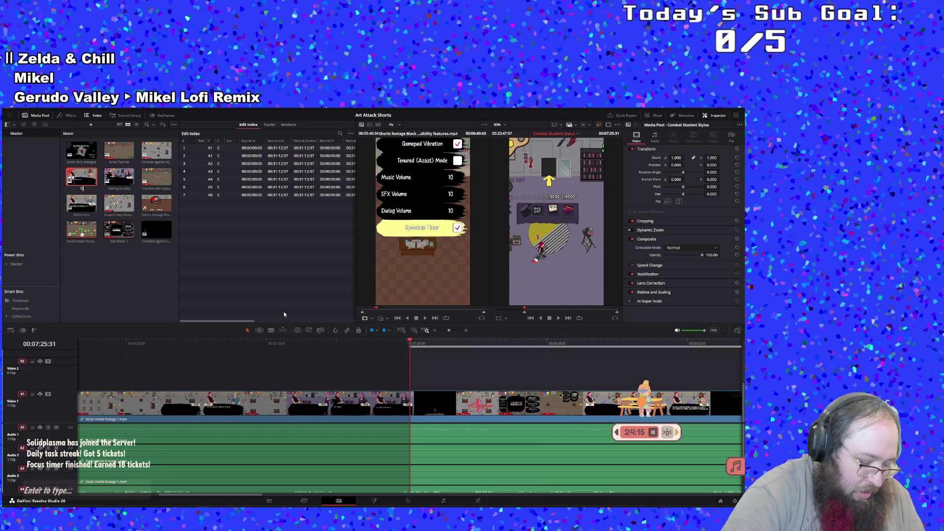
text(imeline 1)
key(Return)
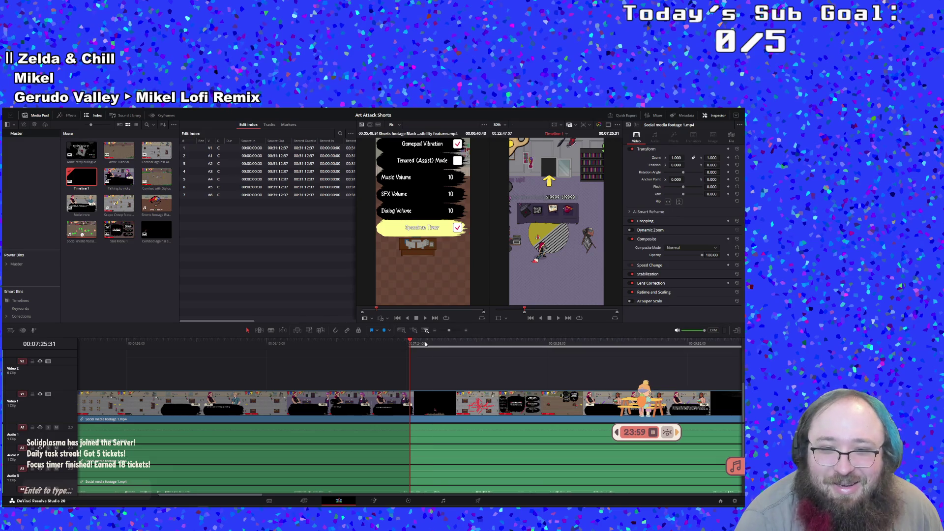
drag(426, 344, 578, 344)
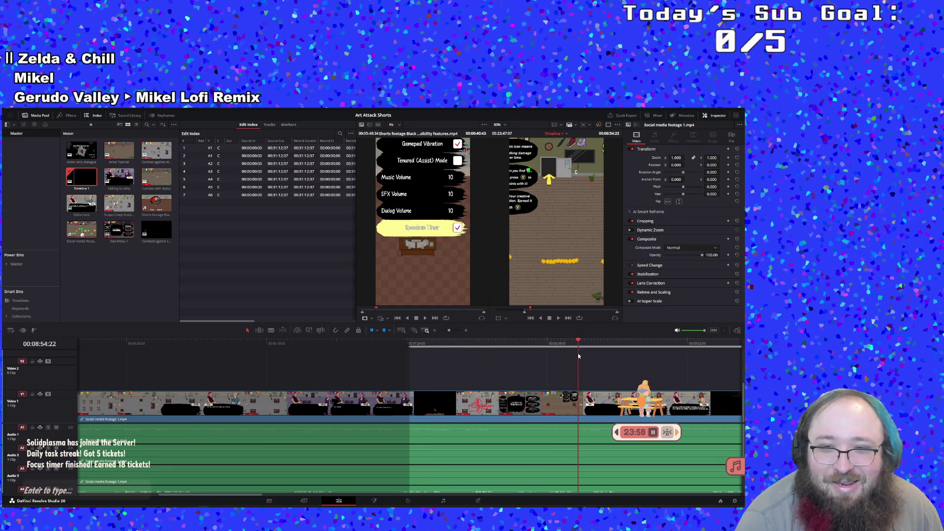
click(558, 319)
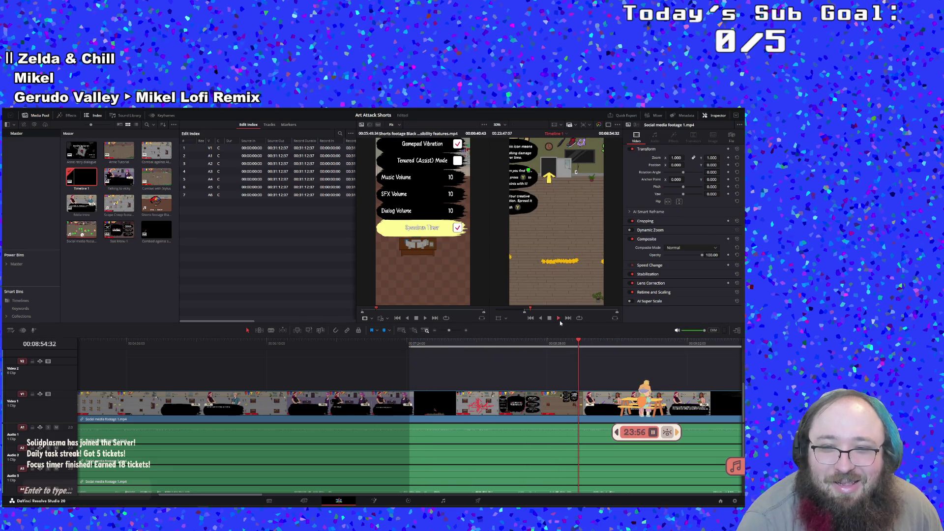
click(524, 344)
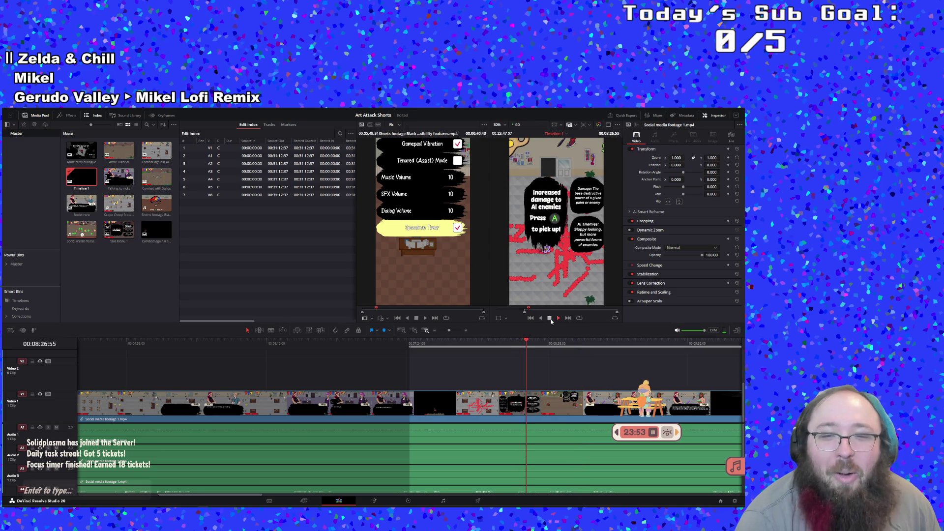
click(550, 318)
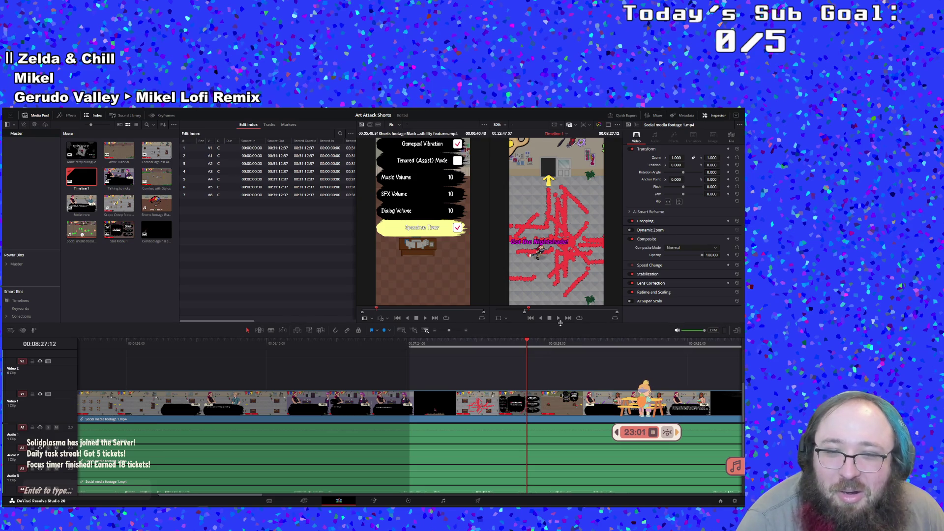
Play the timeline and replay the footage around 7:21–7:24 using J and L.
click(561, 321)
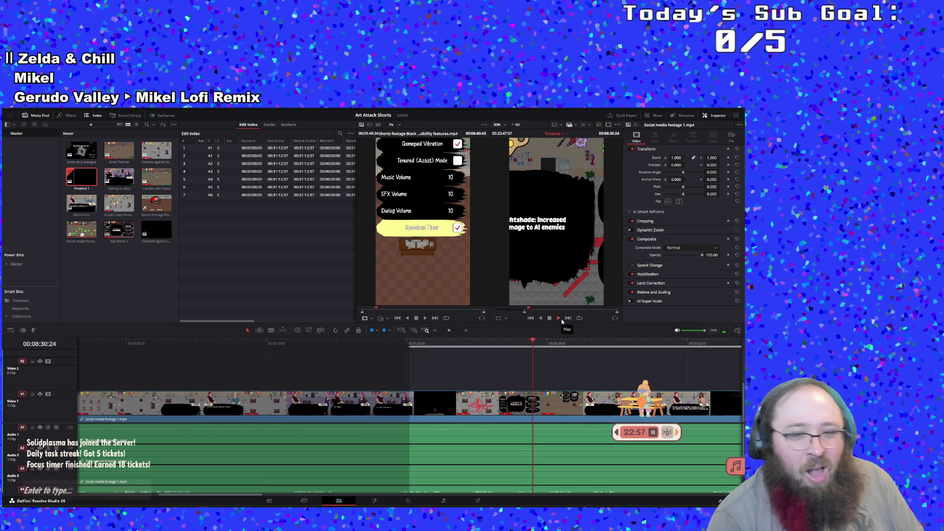
drag(427, 344, 407, 345)
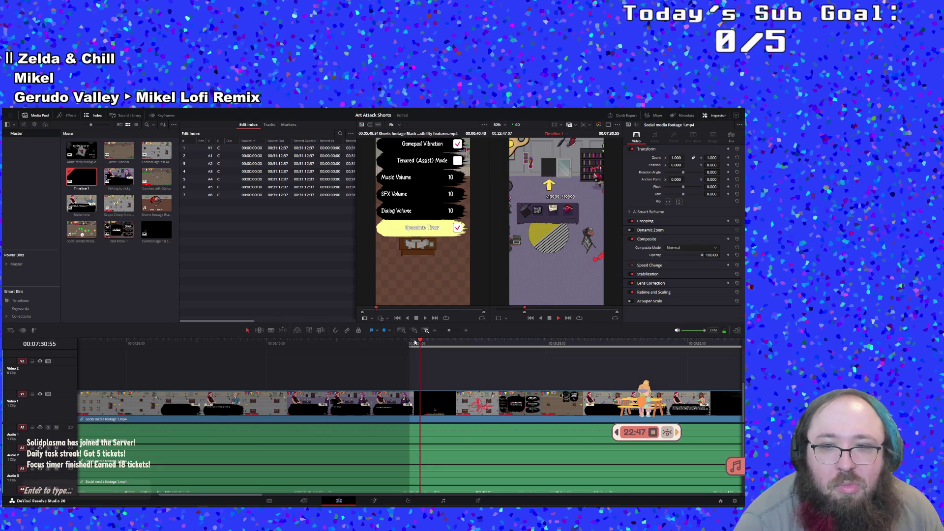
drag(415, 343, 408, 342)
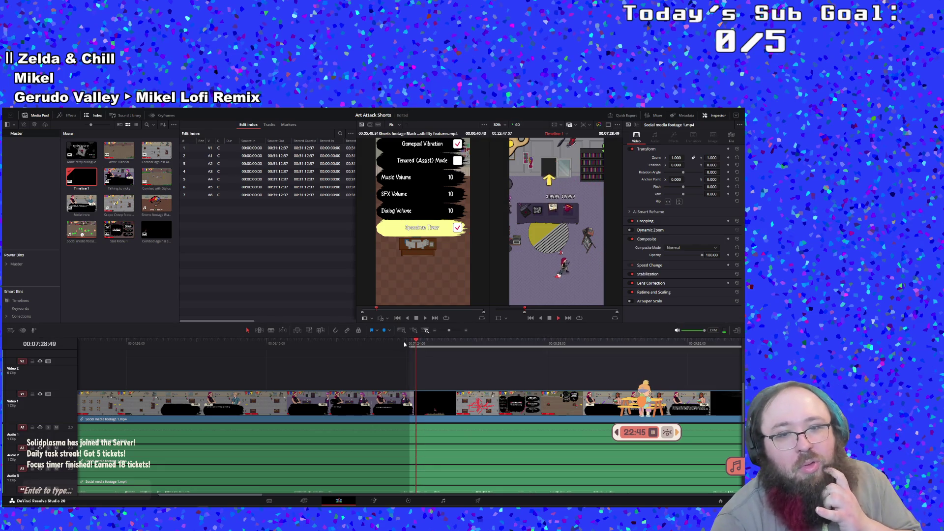
key(space)
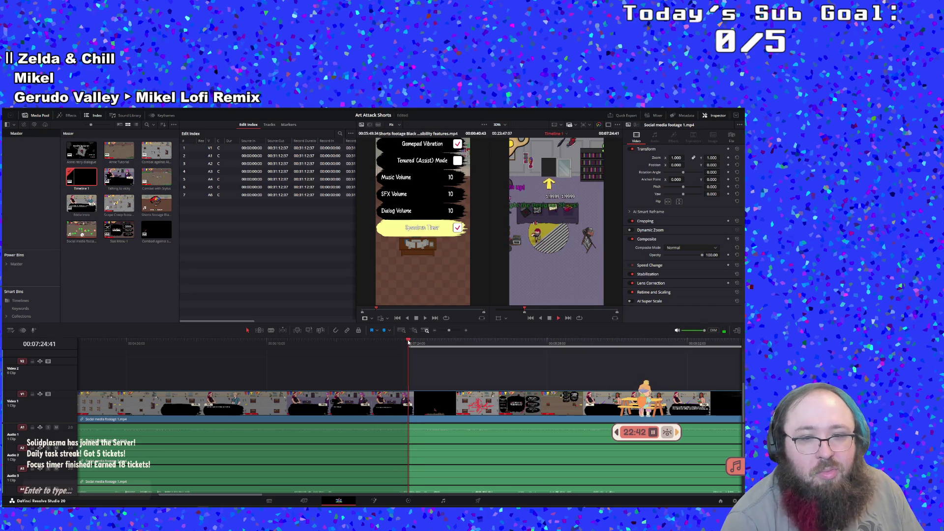
click(411, 345)
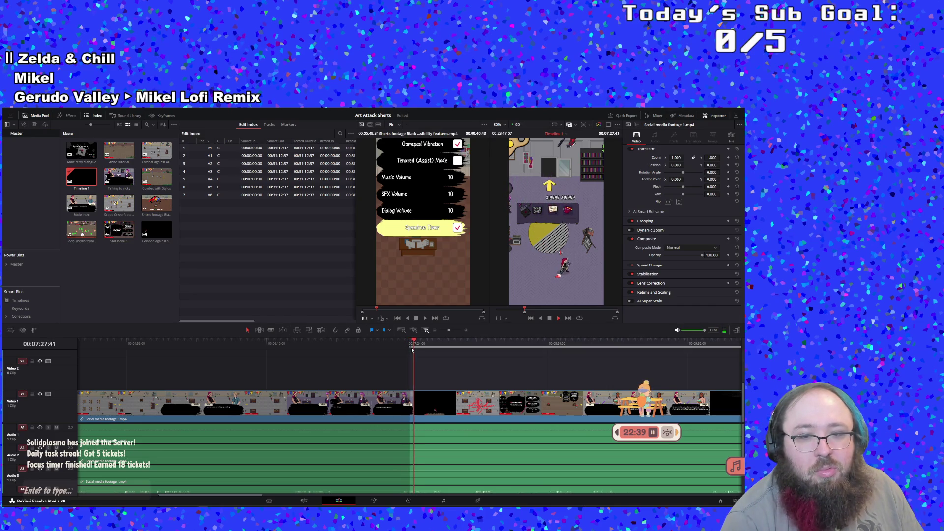
click(402, 343)
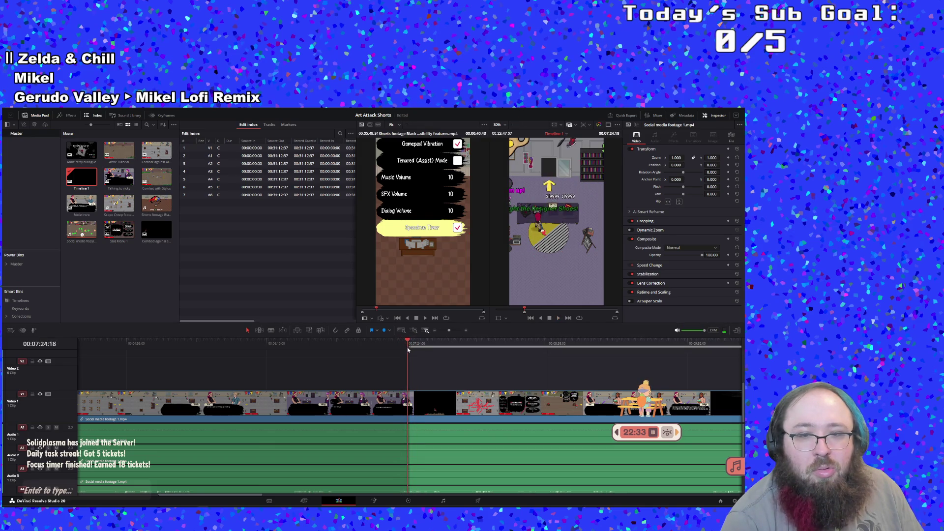
key(j)
key(l)
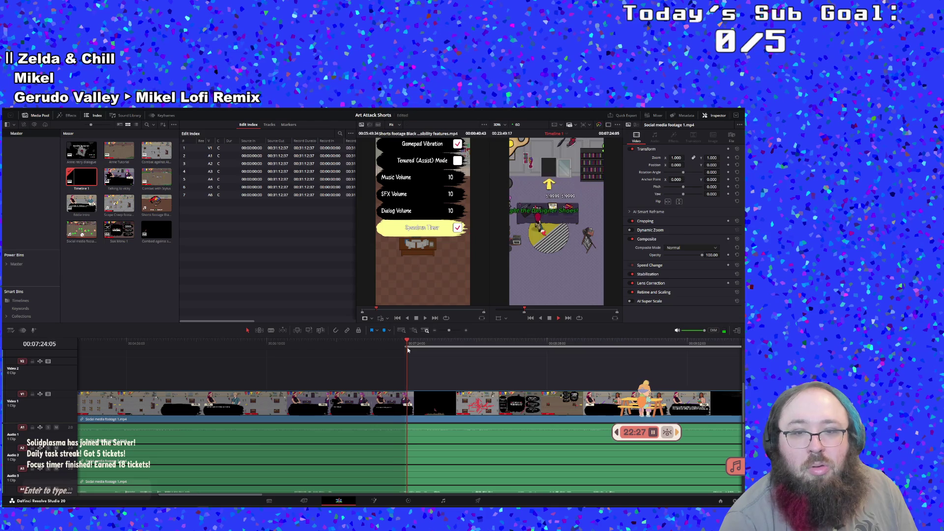
Scrub through the gameplay from about 7:29 ahead to 8:03.
mouse_move(408, 349)
mouse_down()
mouse_move(401, 343)
mouse_move(461, 347)
mouse_up()
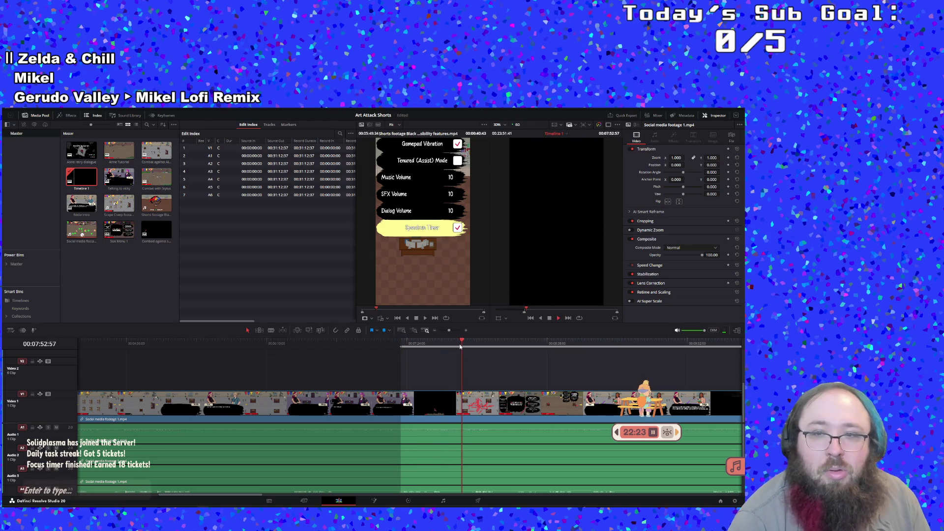
click(418, 344)
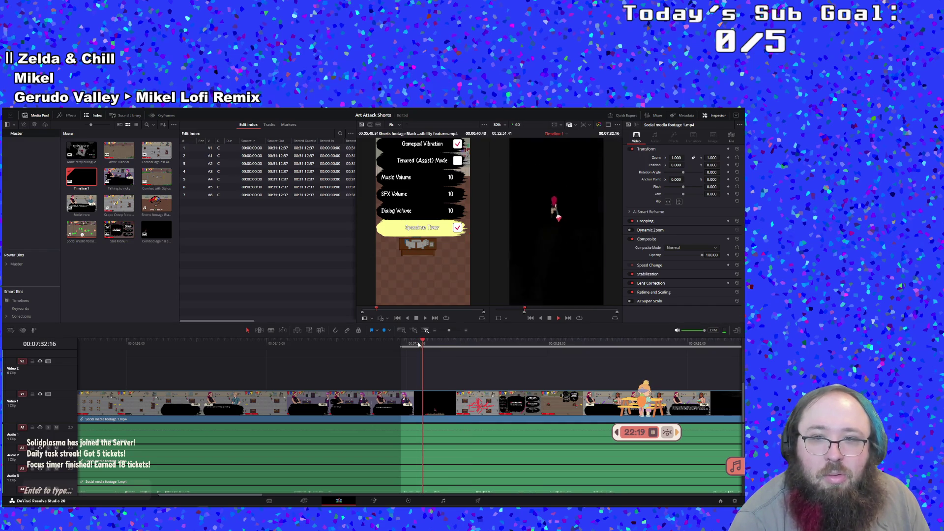
click(452, 345)
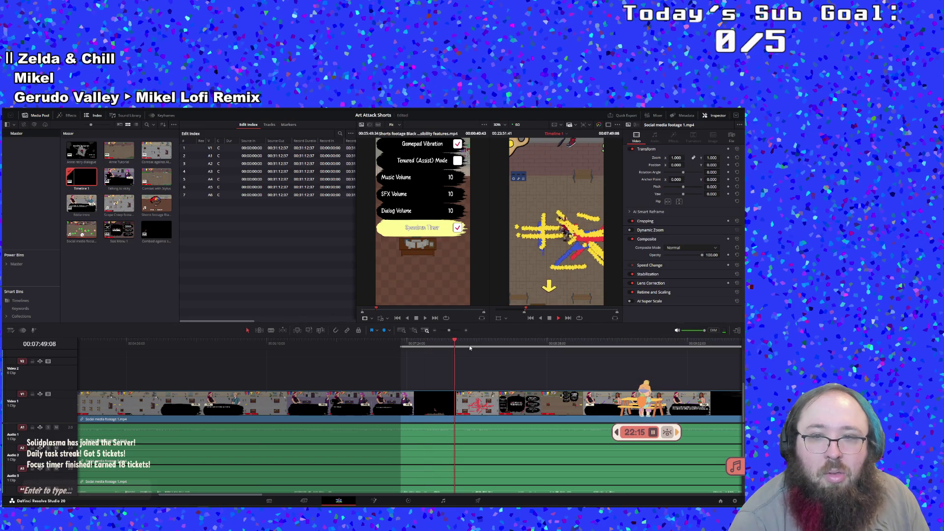
click(471, 345)
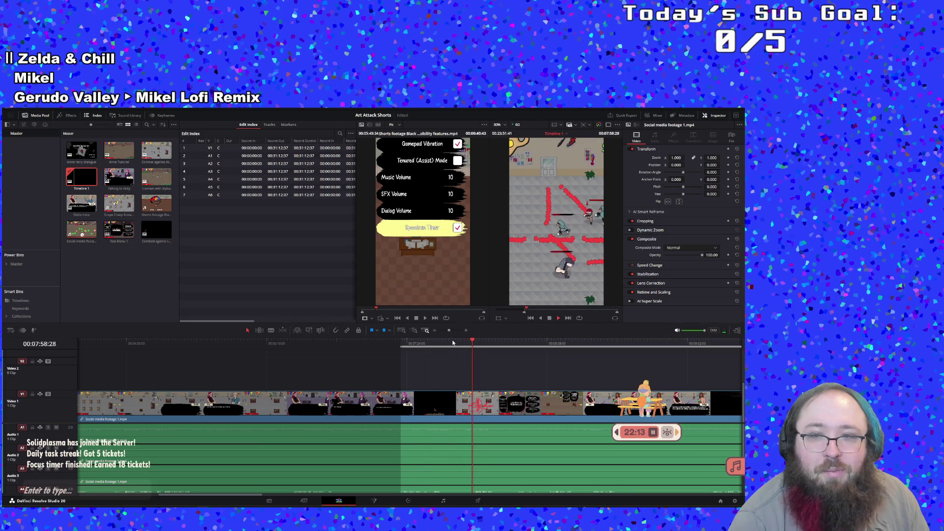
click(453, 343)
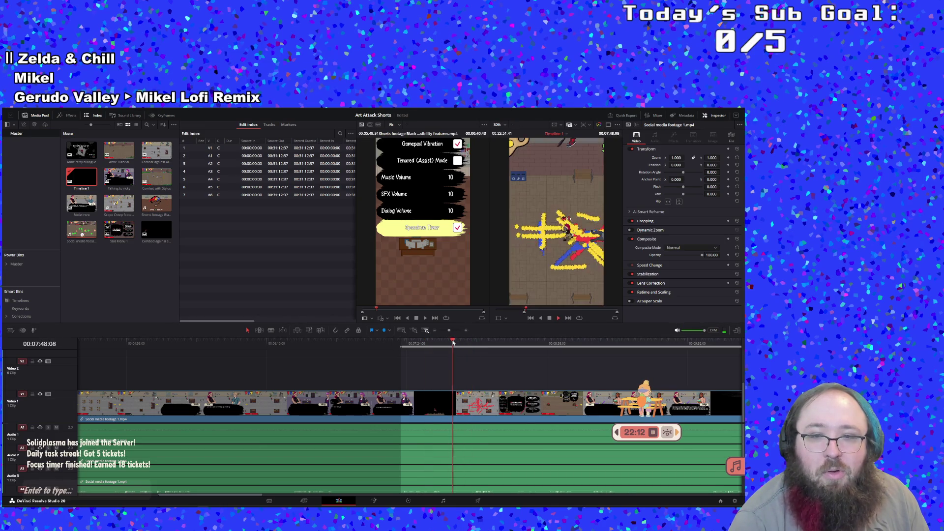
click(482, 343)
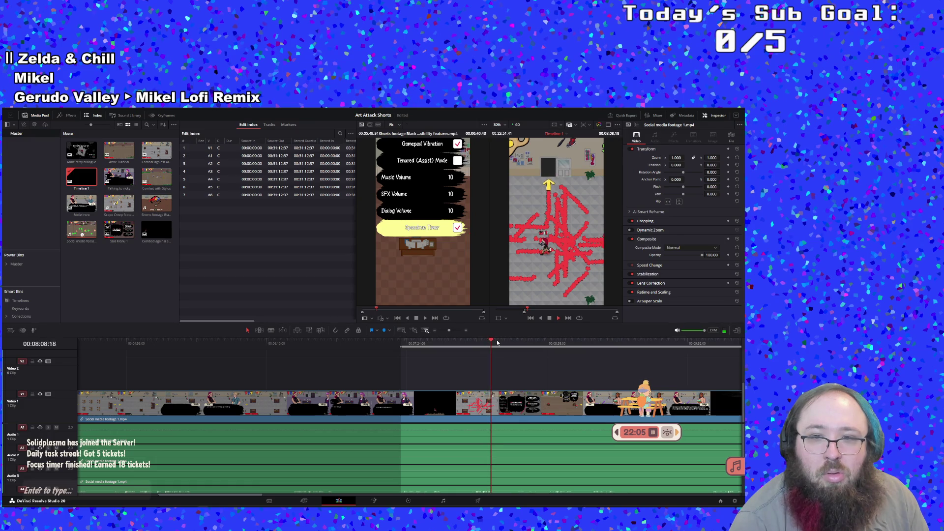
Stop playback at 8:08 and create a subclip from the marked range.
click(486, 341)
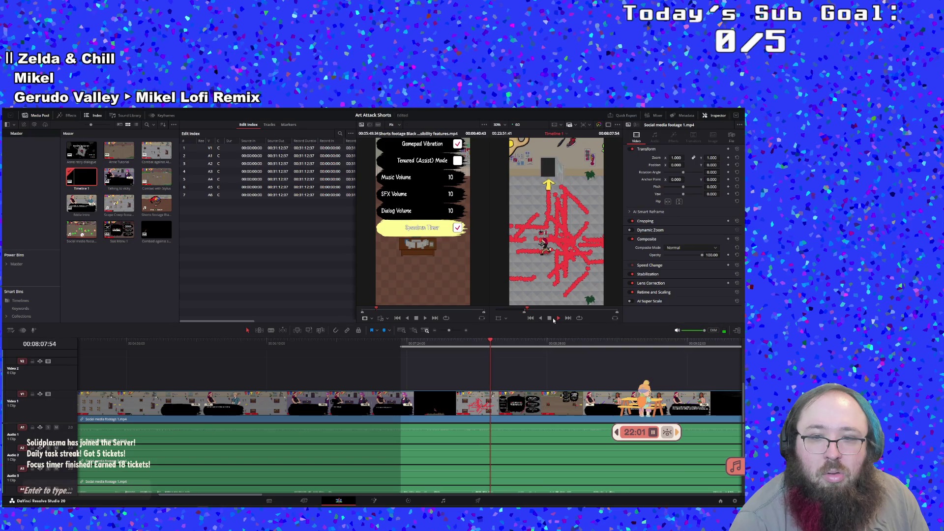
click(550, 319)
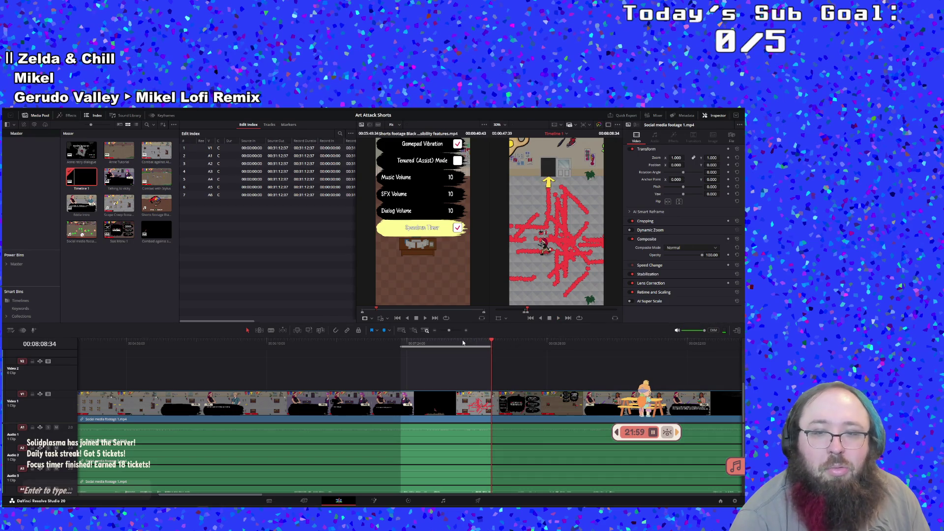
right_click(463, 341)
click(465, 390)
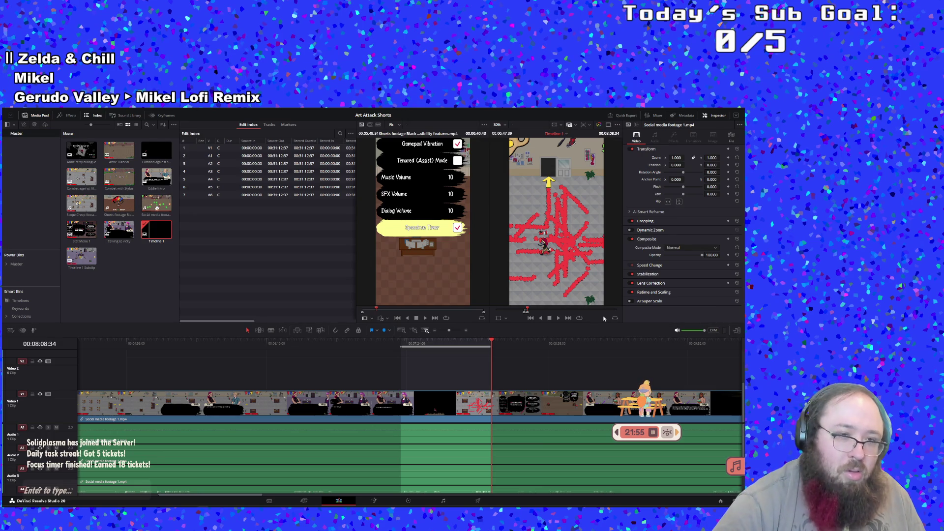
Open the new Timeline 1 Subclip and select its whole name for renaming.
click(162, 242)
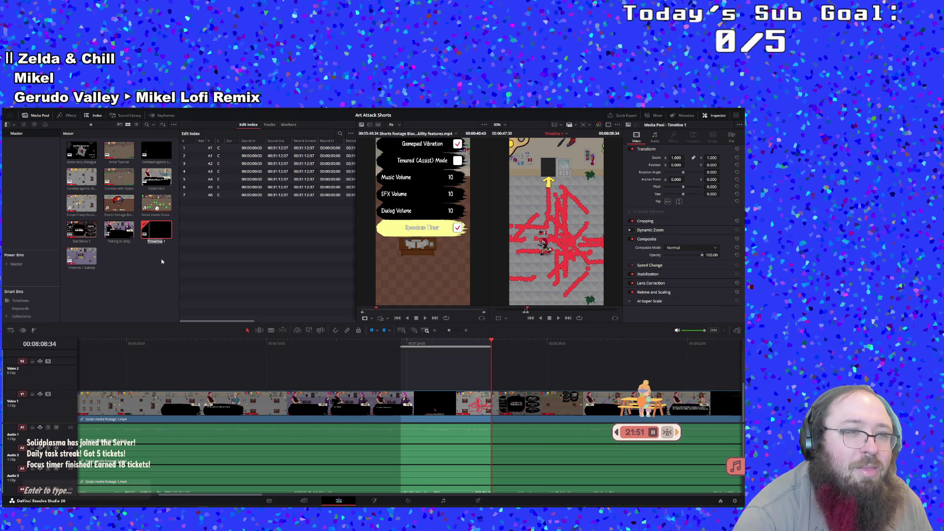
click(162, 262)
double_click(86, 269)
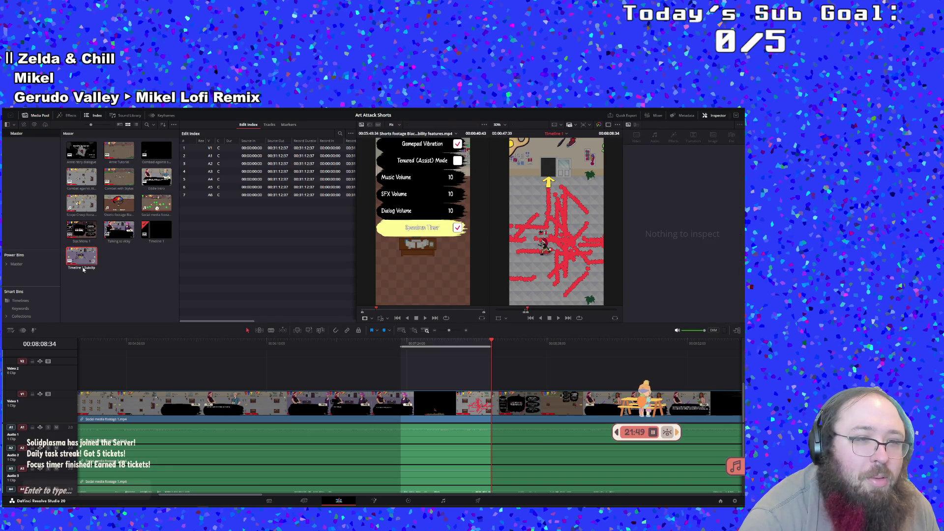
click(86, 269)
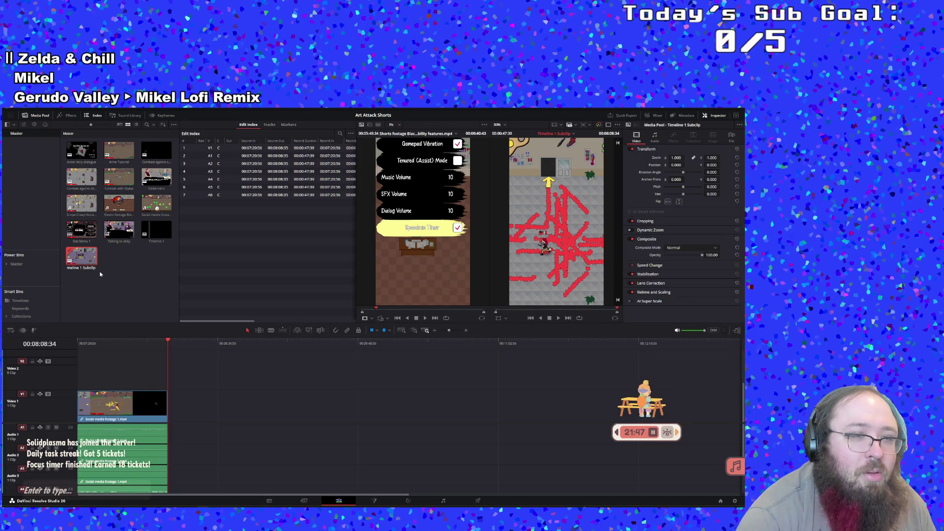
key(ctrl+a)
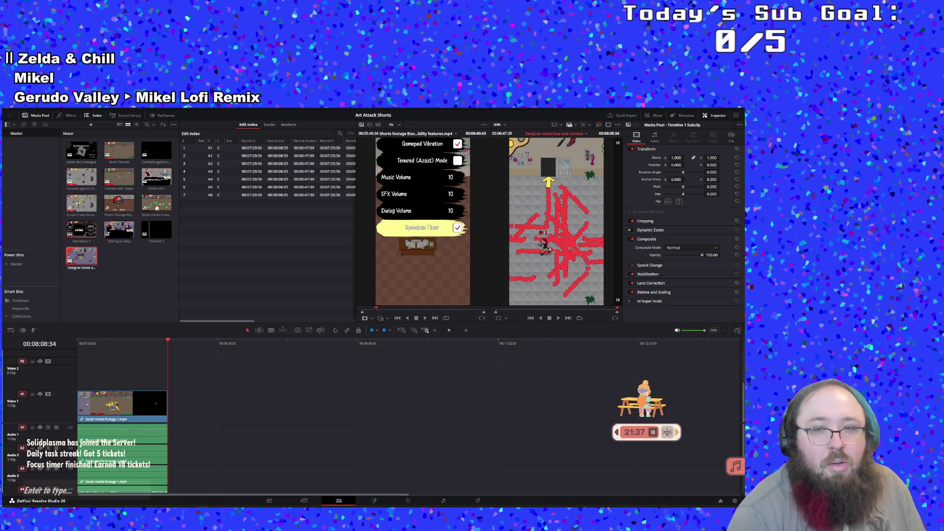
Reopen Timeline 1, set the in point near 8:22, and scrub back to about 8:31.
double_click(154, 236)
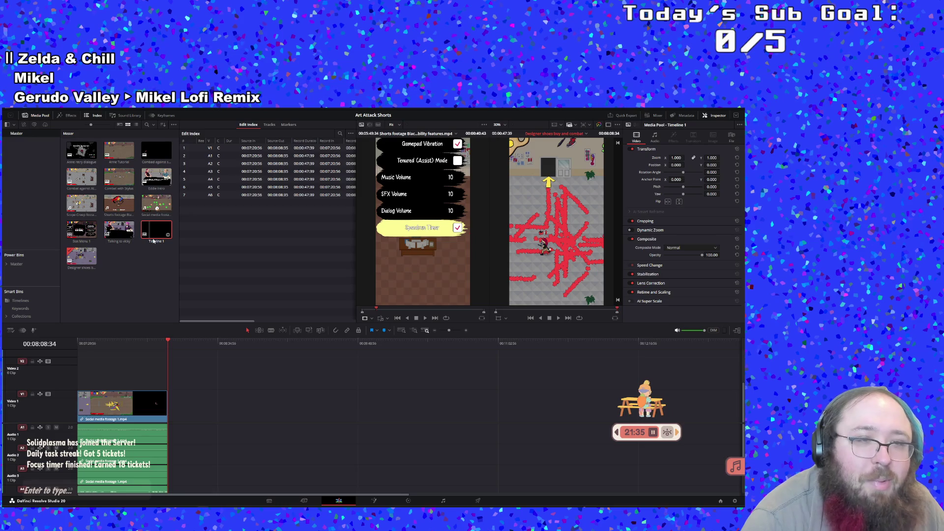
click(559, 319)
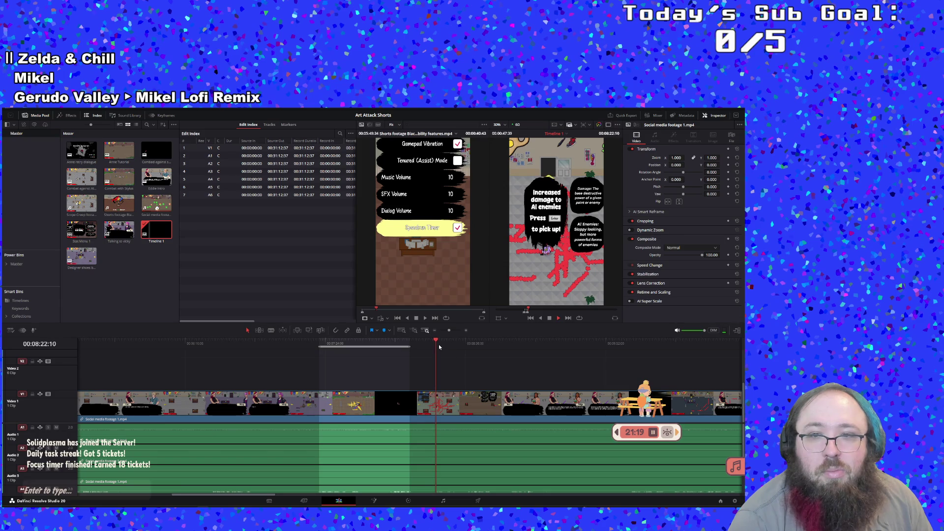
key(i)
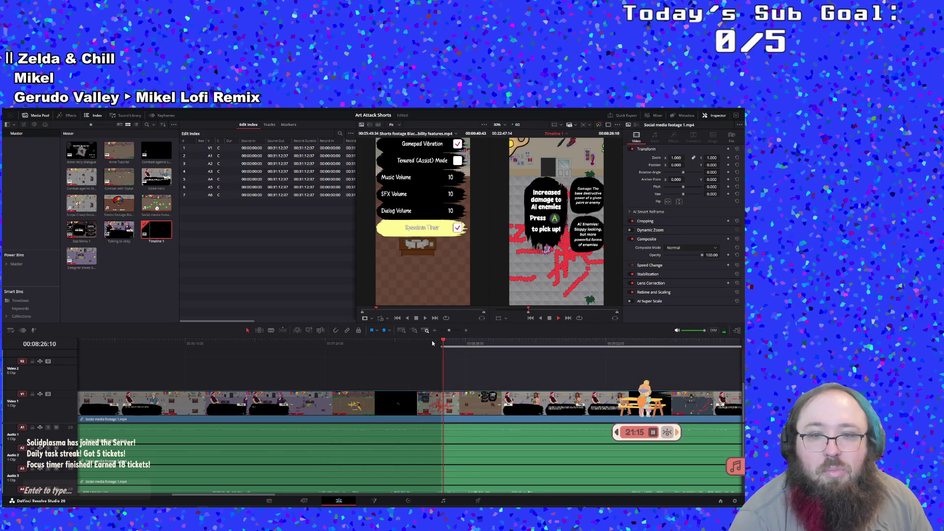
click(433, 343)
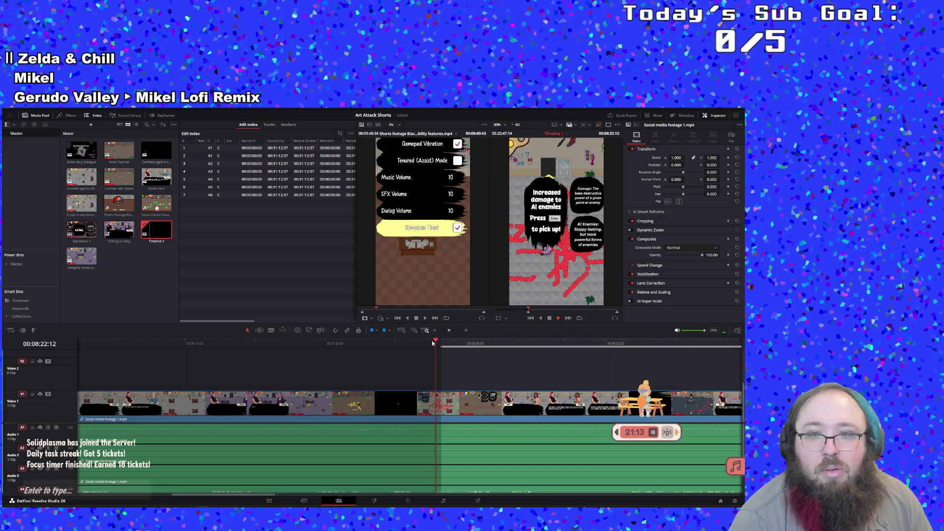
key(i)
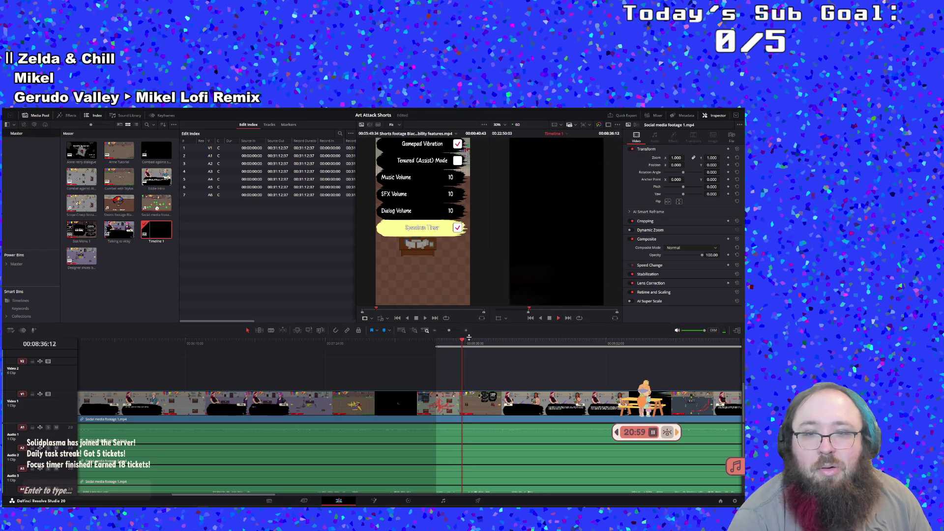
drag(463, 344, 454, 344)
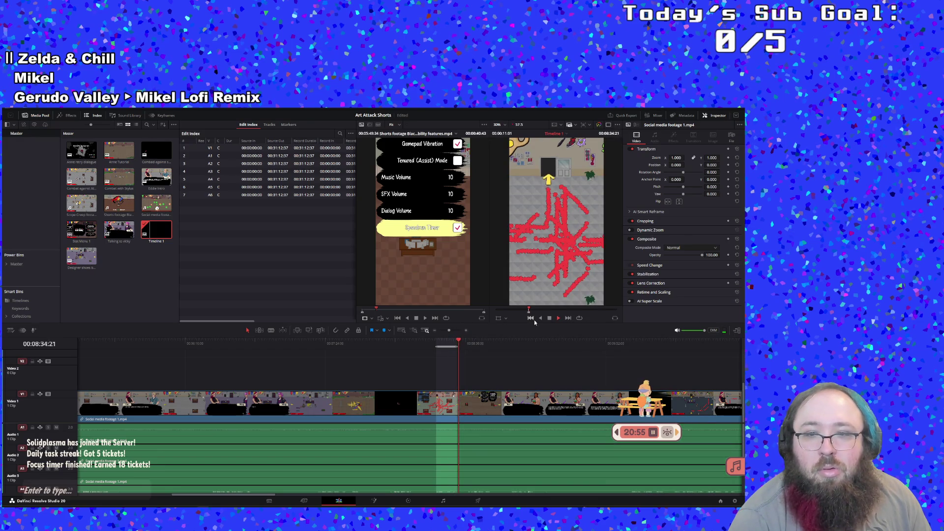
Create a subclip from the marked 8:25–8:34 range.
right_click(452, 341)
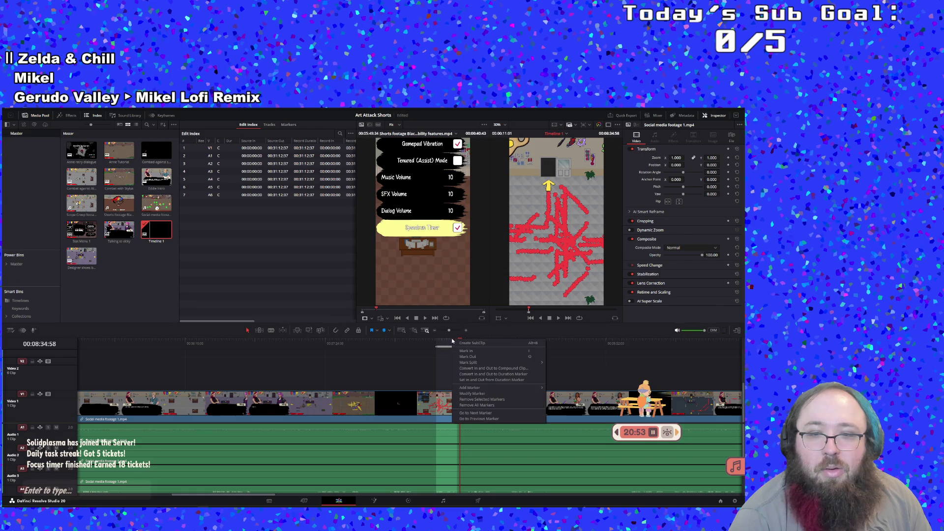
click(461, 344)
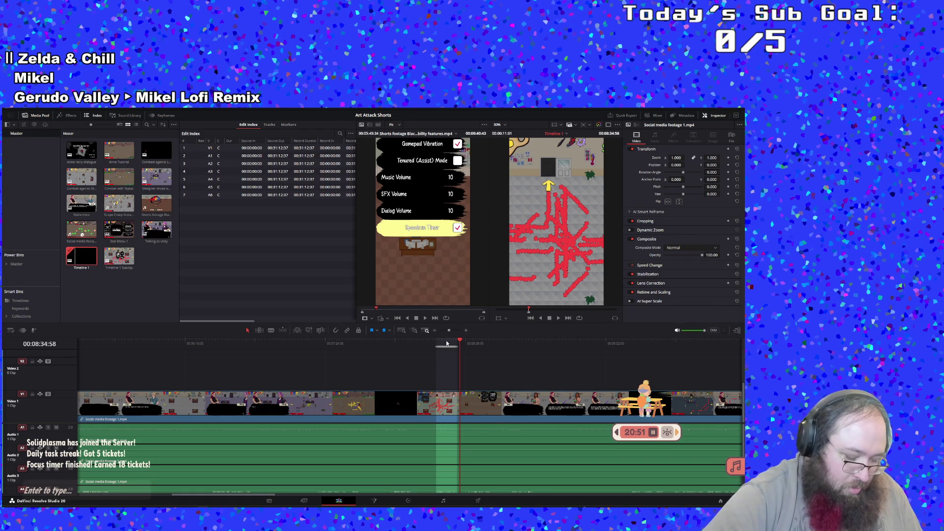
key(i)
key(t)
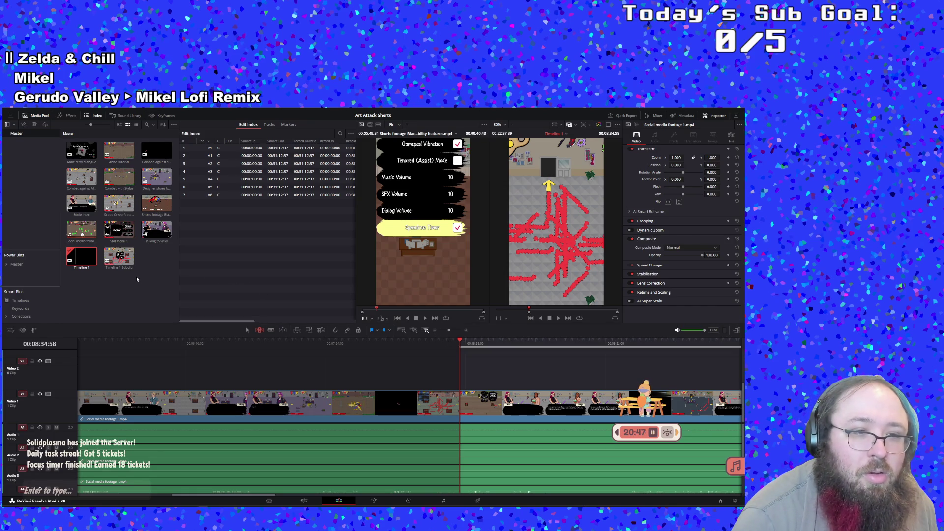
Open the new Timeline 1 Subclip and rename it 'Nightshade Intro'.
double_click(120, 257)
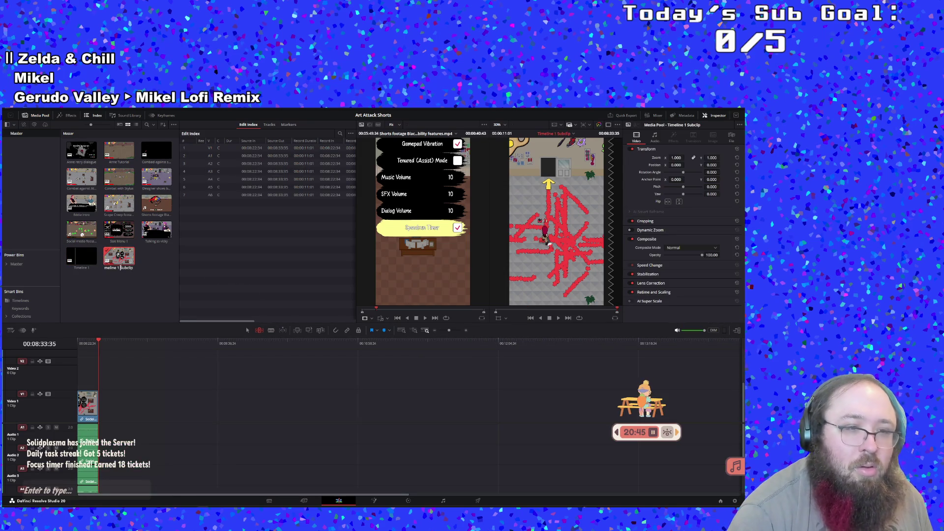
key(BackSpace)
key(BackSpace)
key(BackSpace)
key(BackSpace)
key(BackSpace)
key(BackSpace)
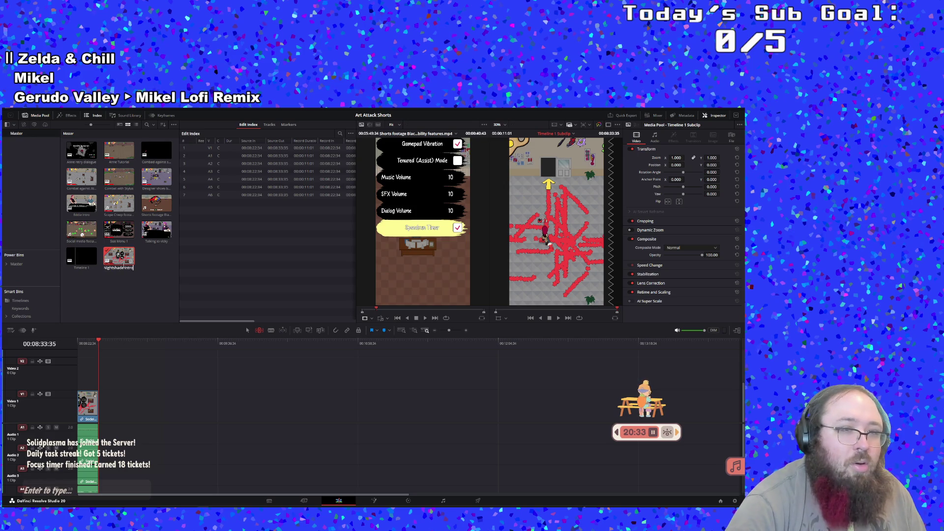
click(406, 394)
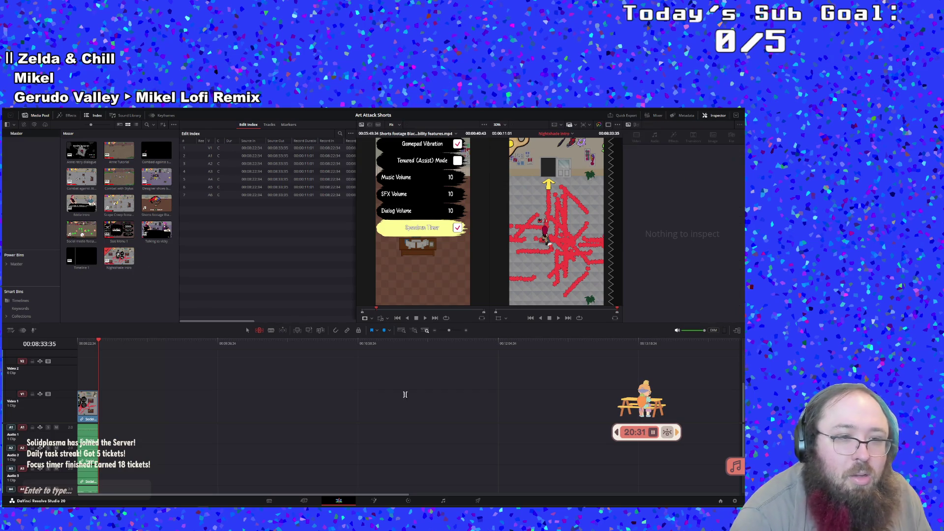
Reopen Timeline 1 and review the footage from about 8:39 to 8:56.
double_click(81, 256)
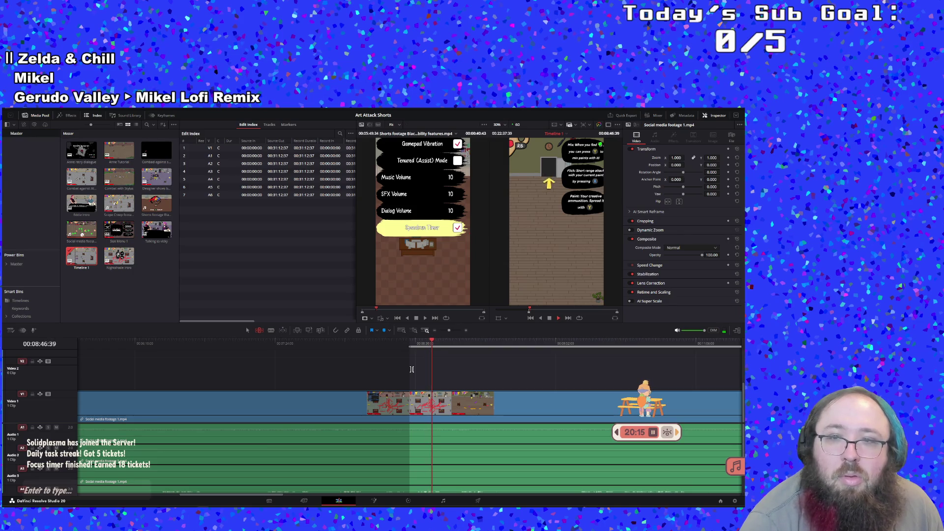
click(415, 343)
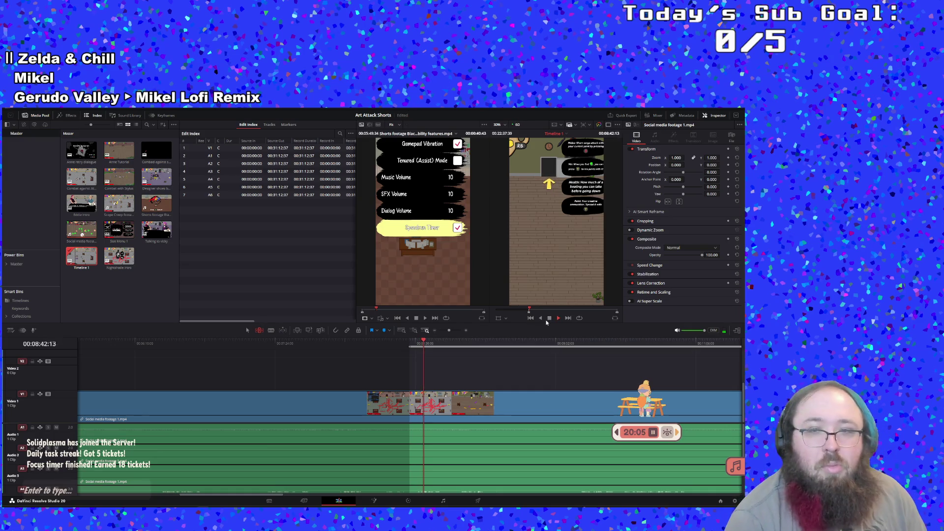
click(417, 347)
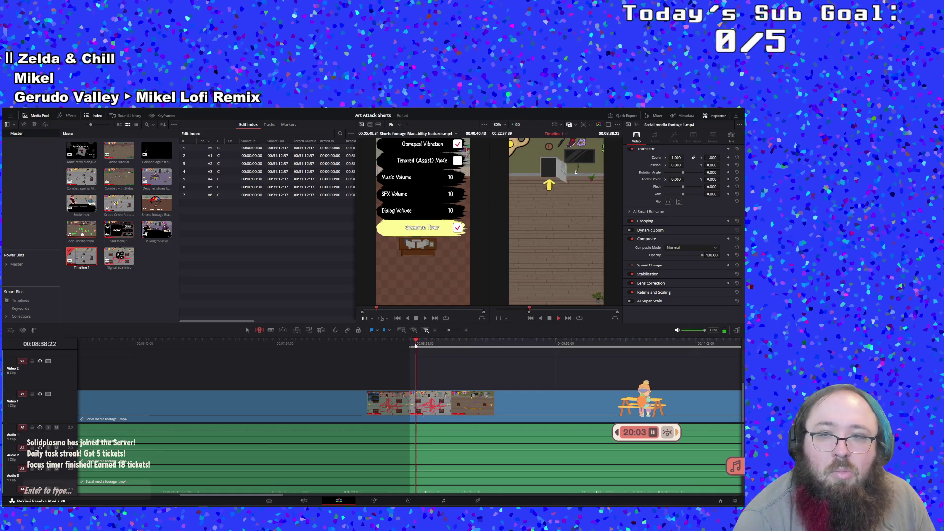
drag(416, 346, 445, 344)
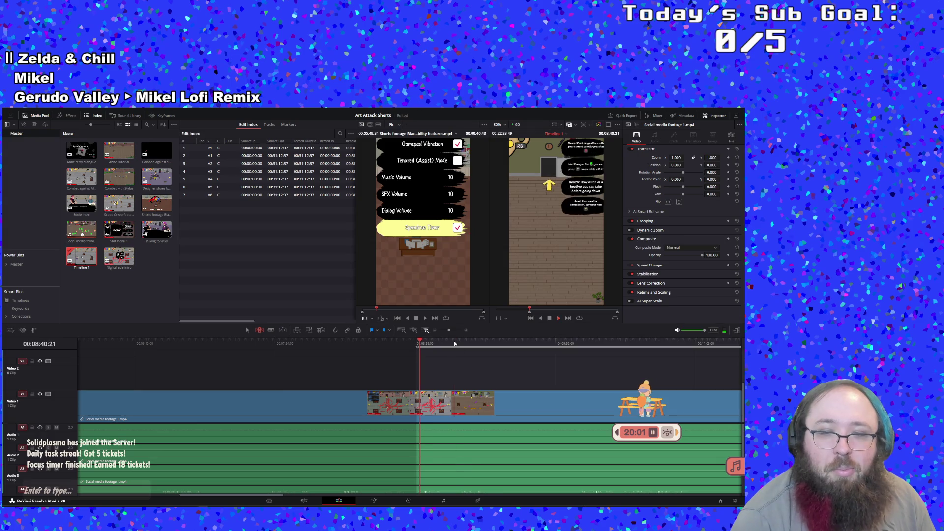
key(space)
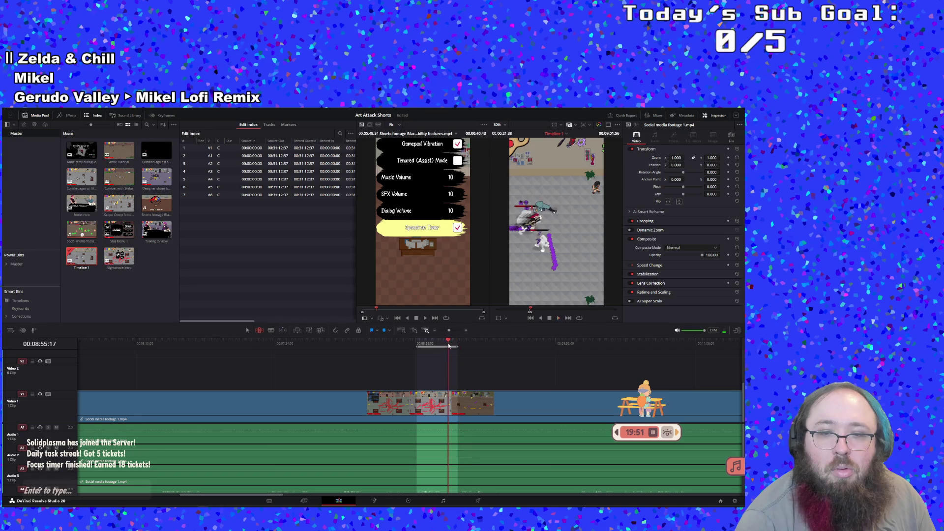
click(449, 346)
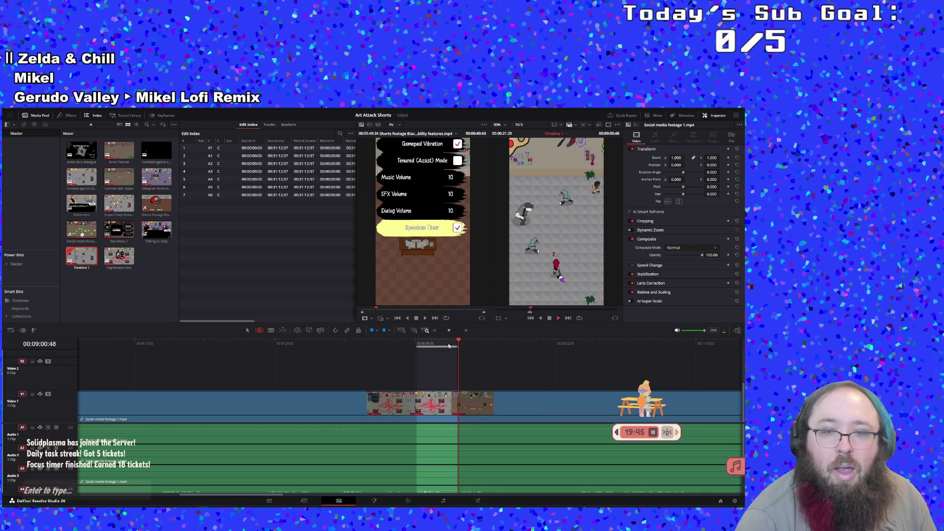
Create a subclip from the marked range and stop playback.
right_click(449, 346)
click(468, 348)
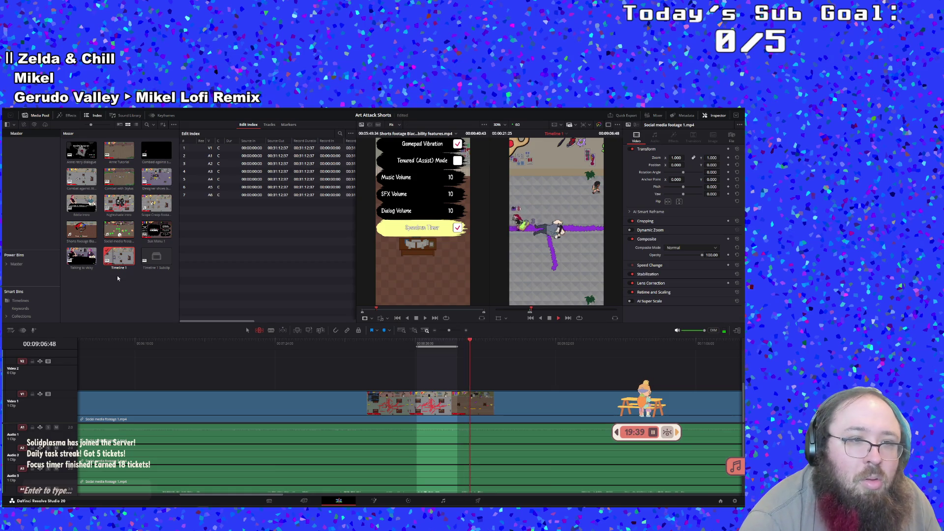
click(550, 318)
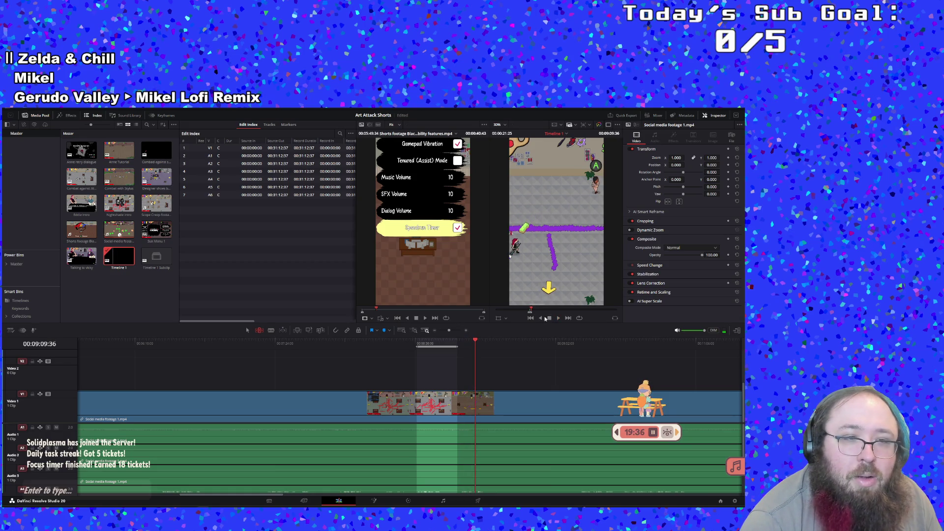
Rename the new subclip 'Mixing Paints' and reopen Timeline 1.
double_click(157, 270)
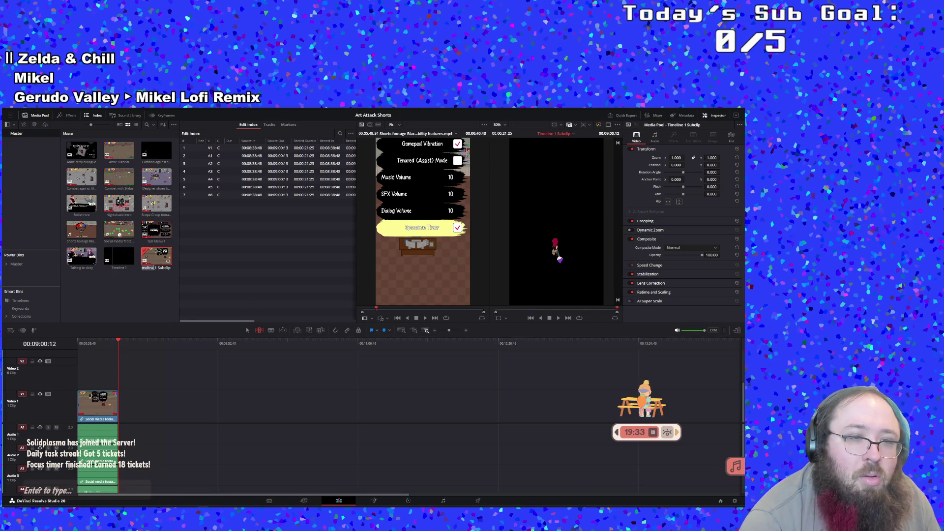
text(Mix)
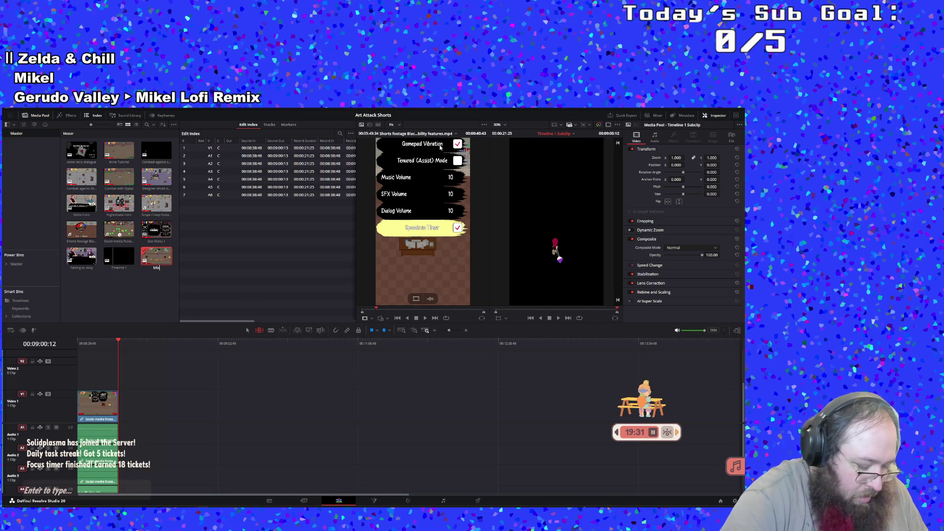
text(ing Paints)
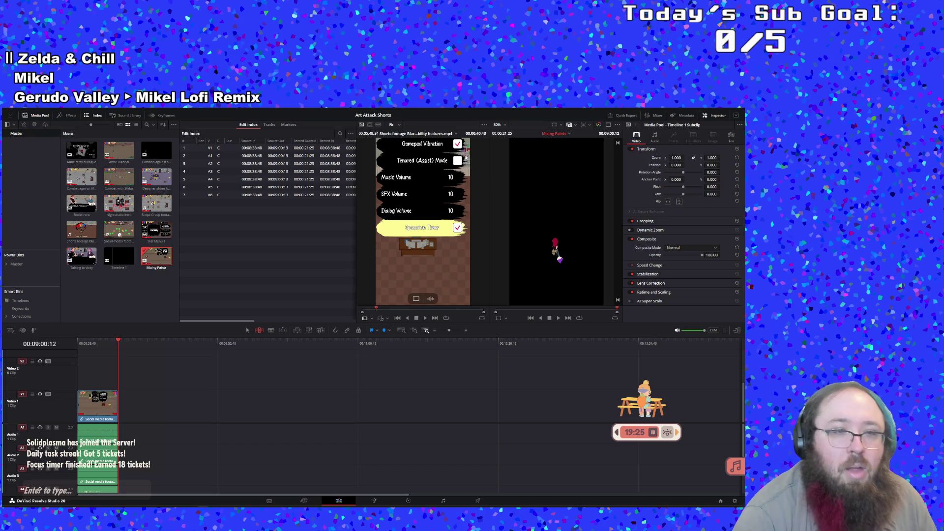
double_click(119, 255)
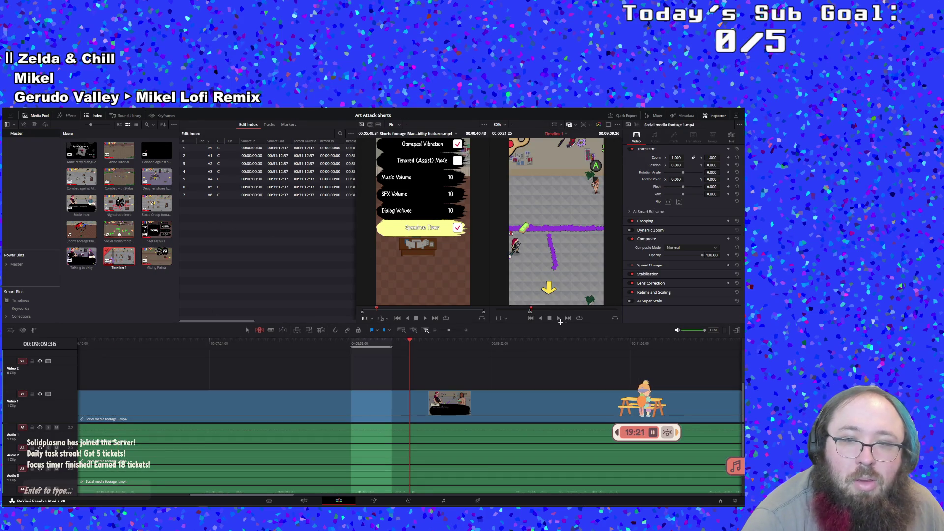
Play and scrub the footage between 09:01 and 09:21, settling the range end near 09:11–09:12.
click(559, 319)
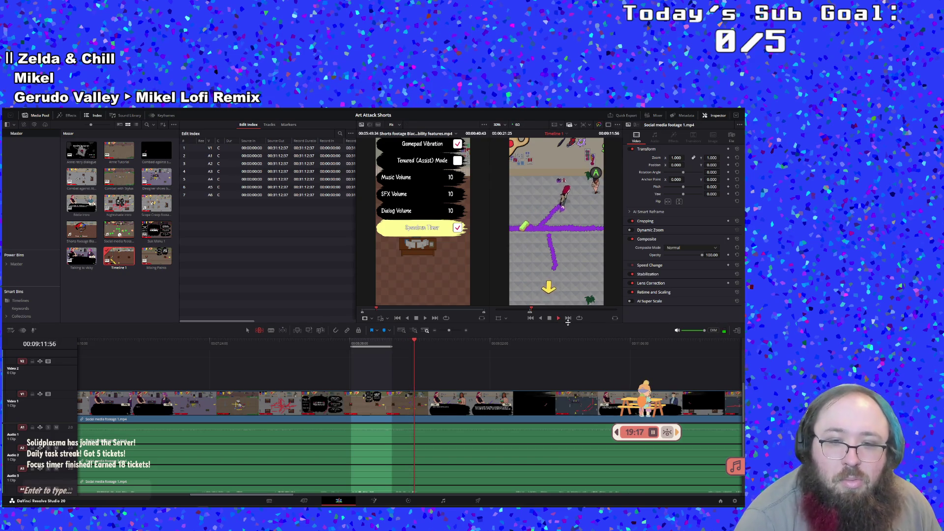
click(397, 344)
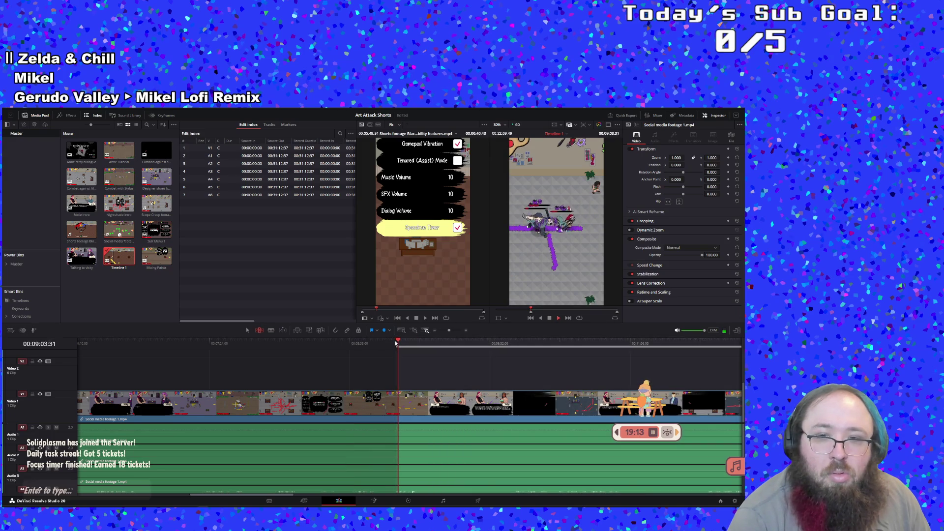
click(393, 343)
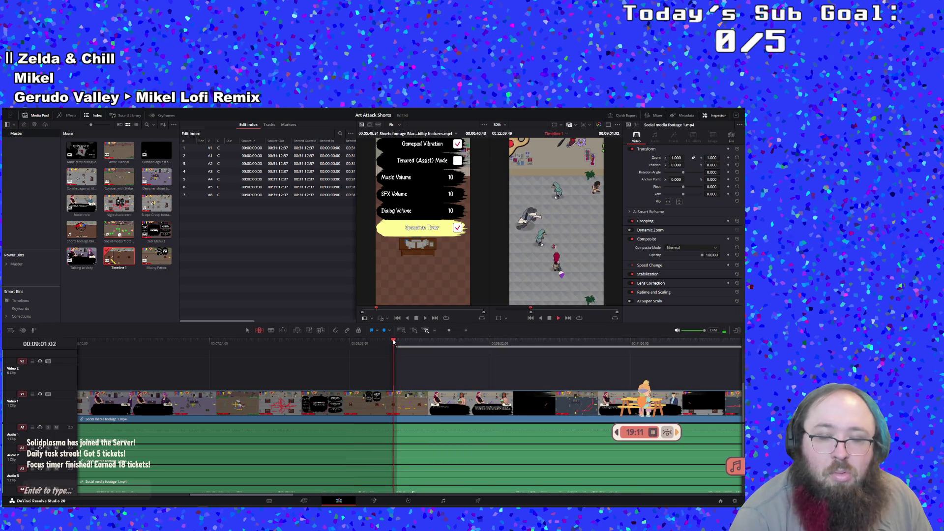
click(550, 319)
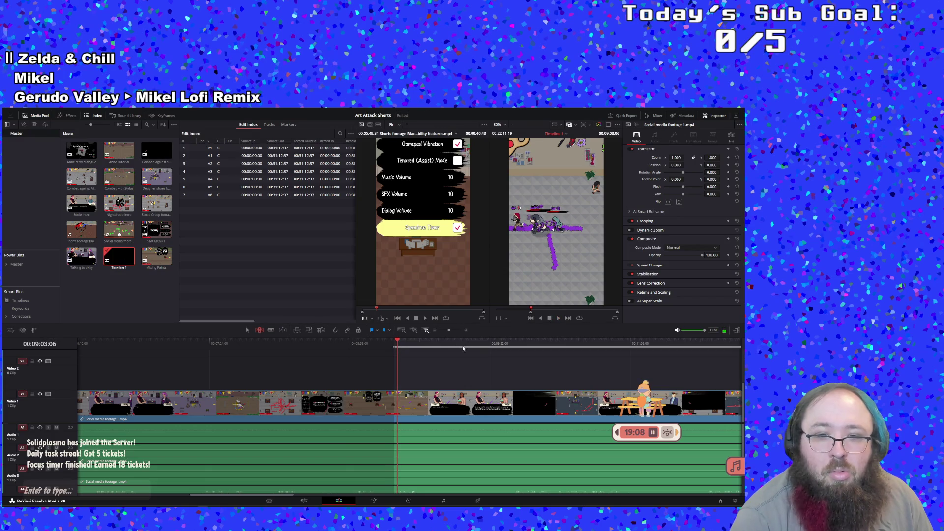
click(425, 345)
drag(426, 347, 433, 354)
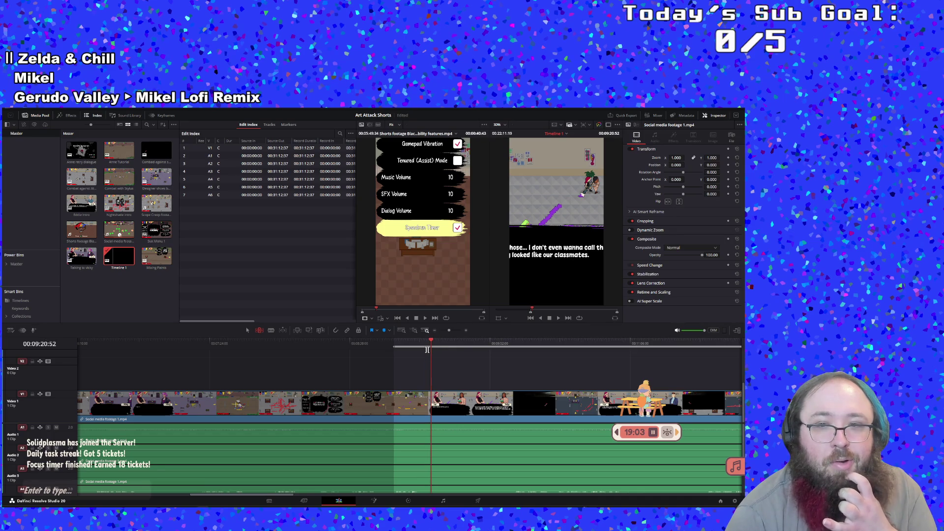
click(423, 344)
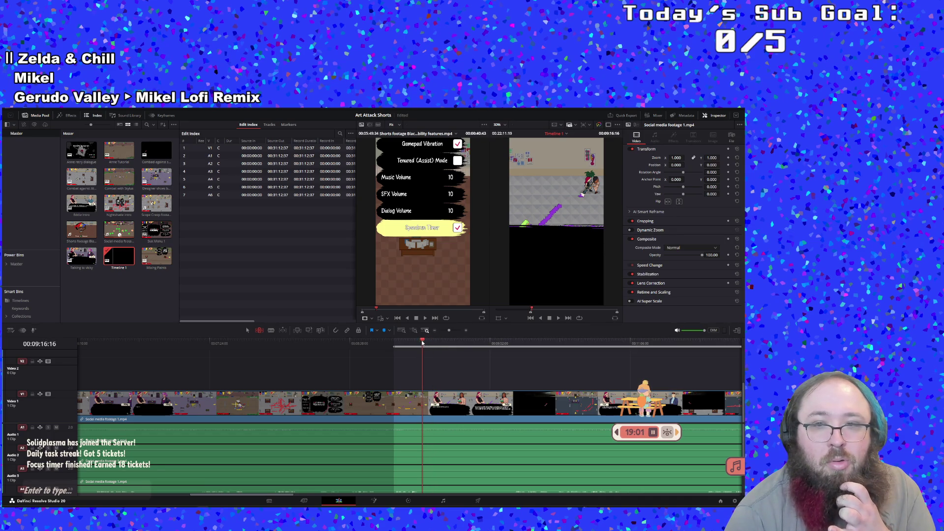
drag(422, 343, 416, 341)
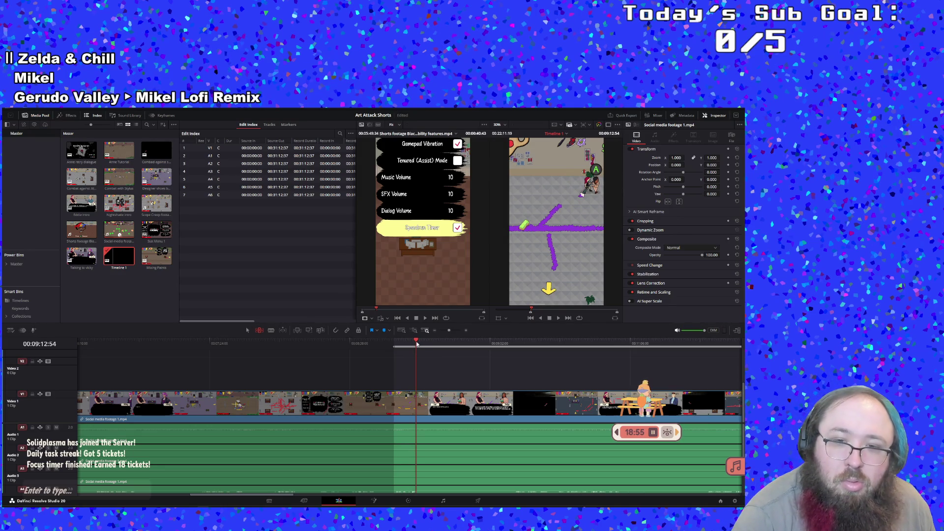
drag(416, 343, 415, 340)
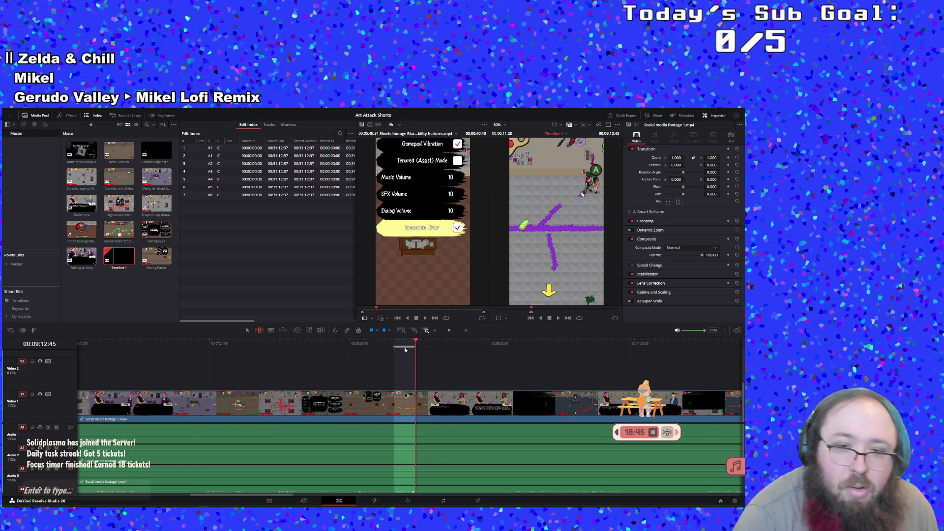
Create a subclip from the marked range, name it 'Purple Paint', and reopen Timeline 1.
right_click(410, 346)
click(429, 348)
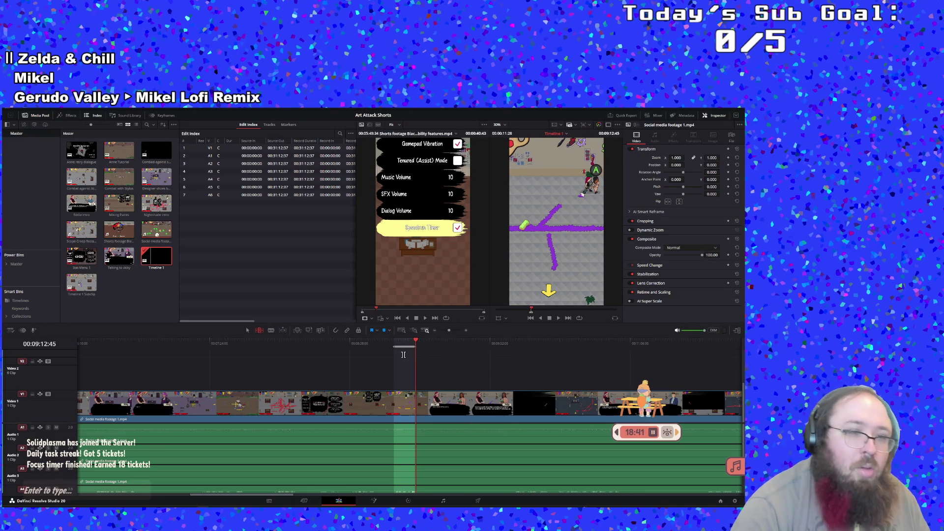
double_click(78, 295)
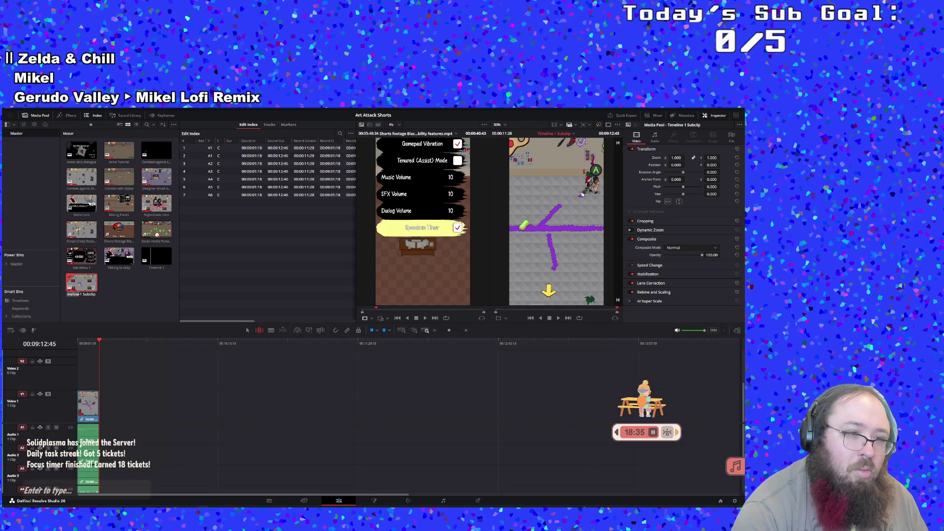
text(Pau)
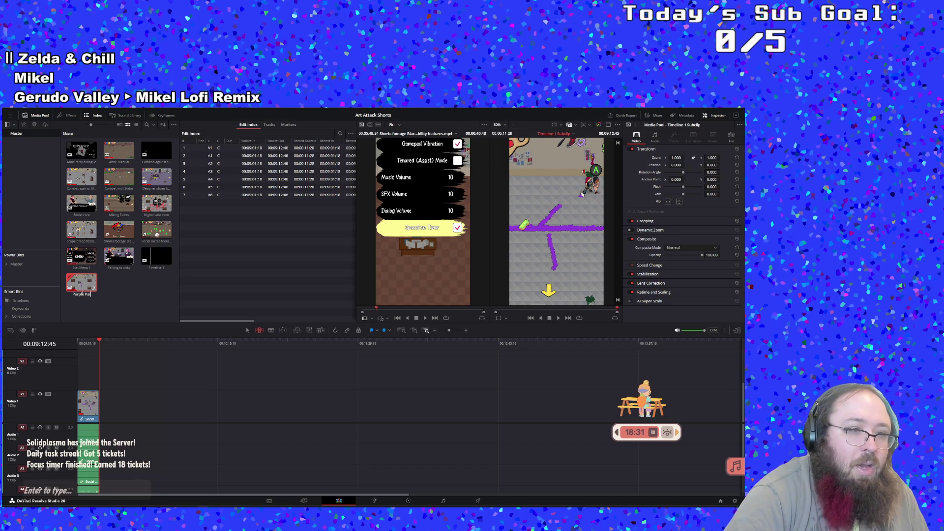
text( Paint)
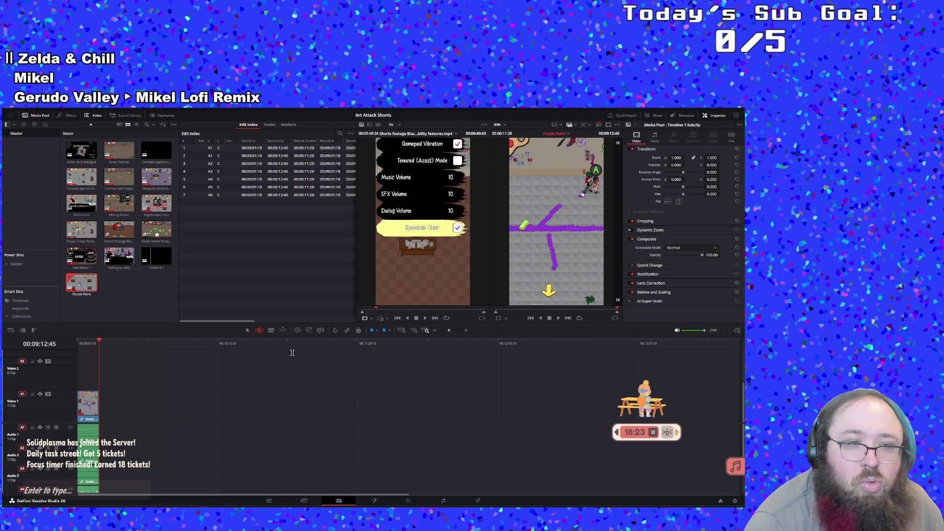
double_click(151, 262)
right_click(152, 260)
Clear the old range, mark a new start near 09:13, and move ahead to about 09:35.
click(190, 297)
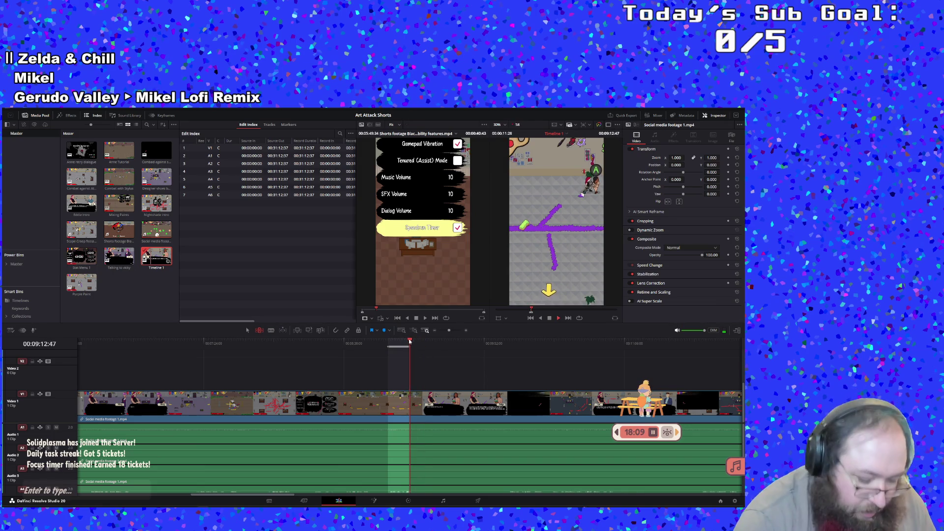
drag(409, 341, 410, 341)
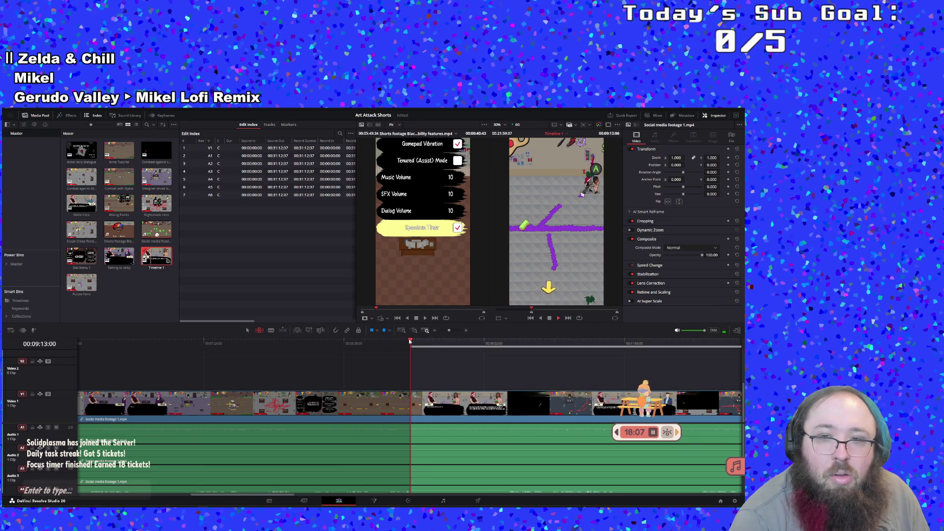
click(411, 340)
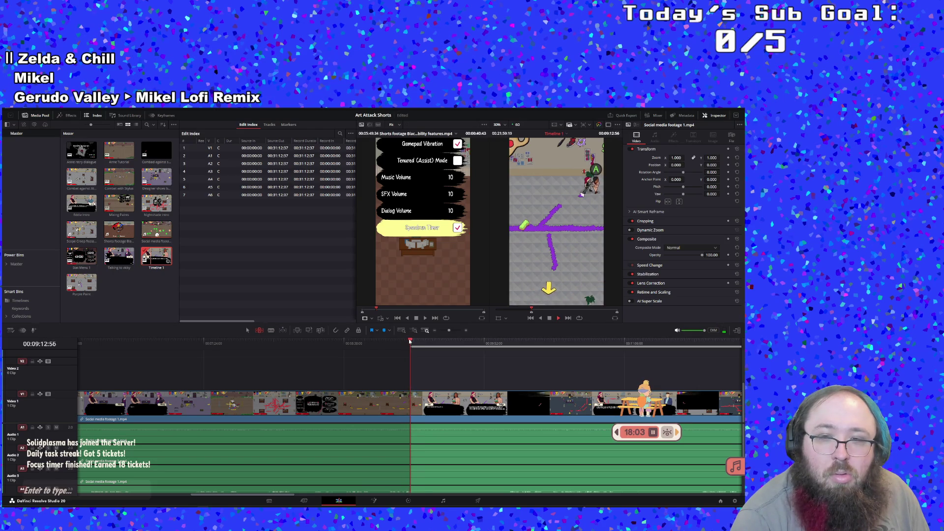
click(410, 341)
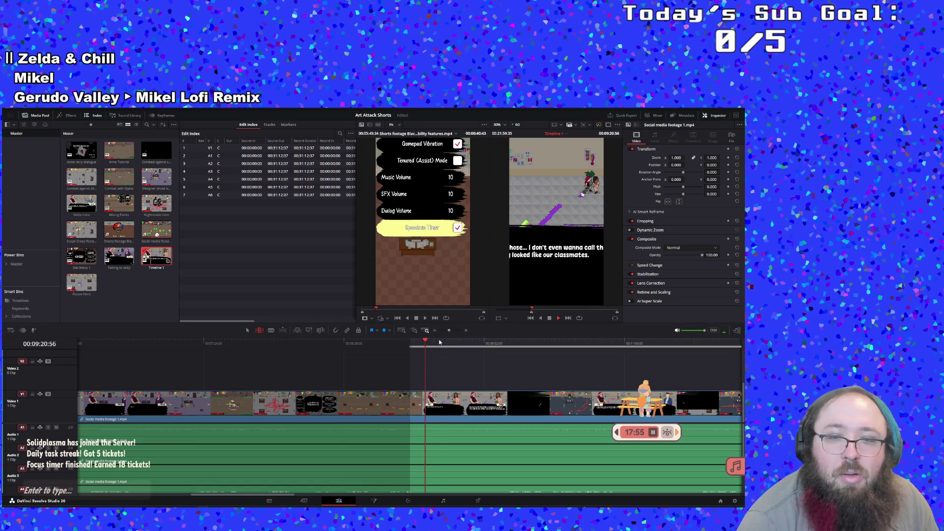
click(453, 341)
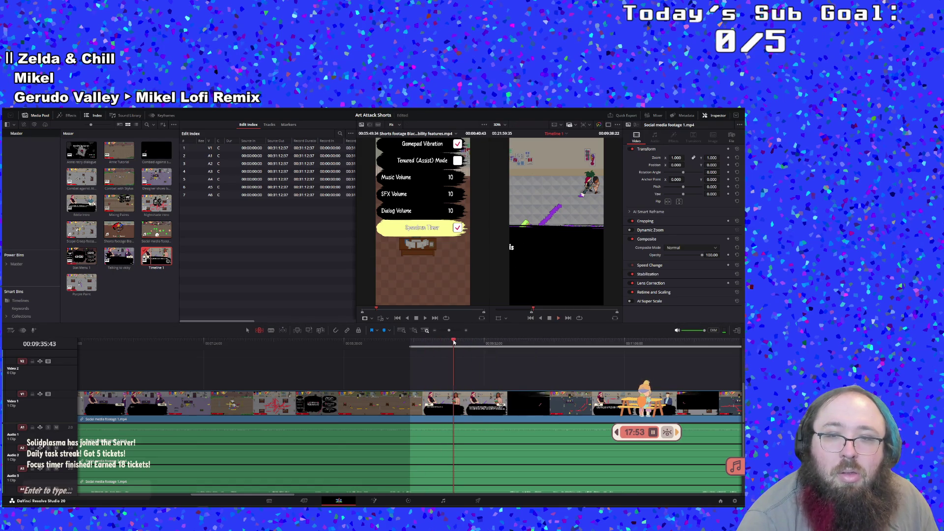
Review the footage from about 09:59 and turn the marked range into a subclip.
mouse_move(454, 342)
mouse_down()
mouse_move(498, 344)
mouse_move(497, 356)
mouse_up()
key(space)
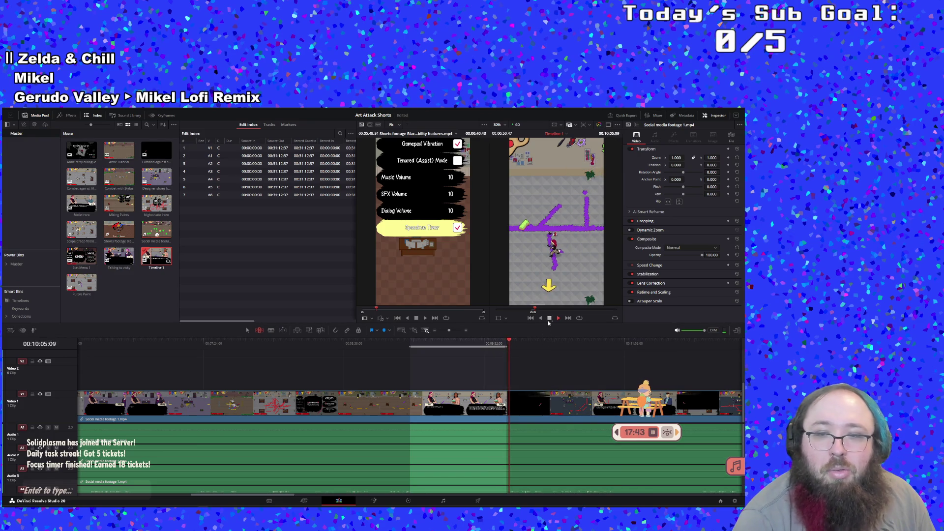
right_click(449, 344)
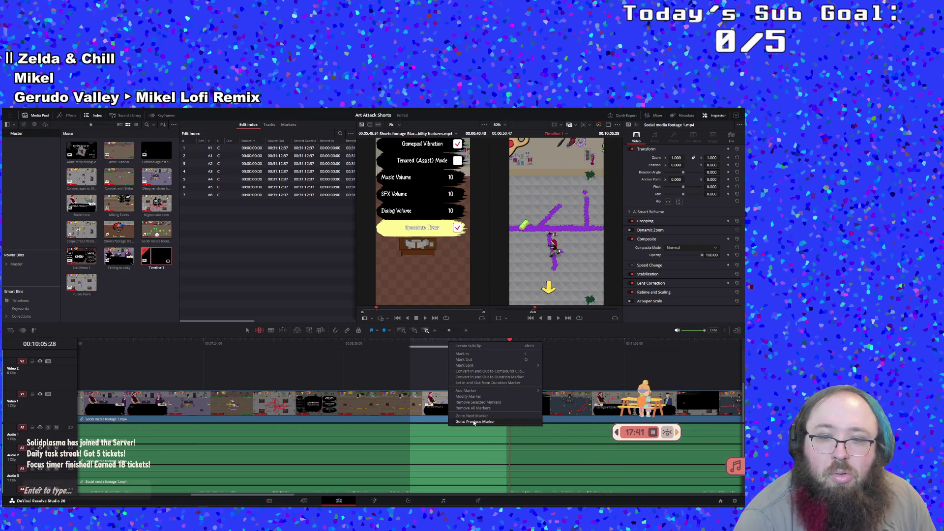
click(469, 345)
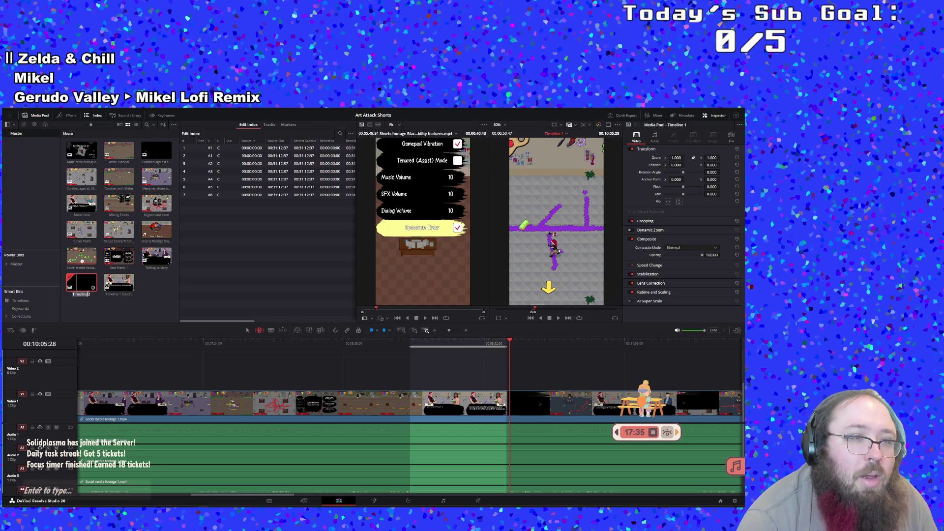
Rename the timeline to 'Paige Intro' and resume playback.
key(BackSpace)
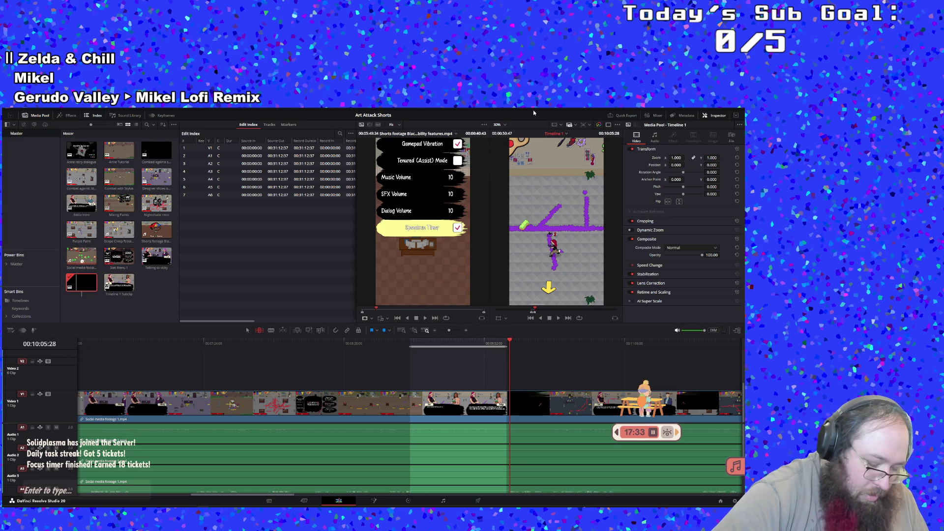
text(Paige)
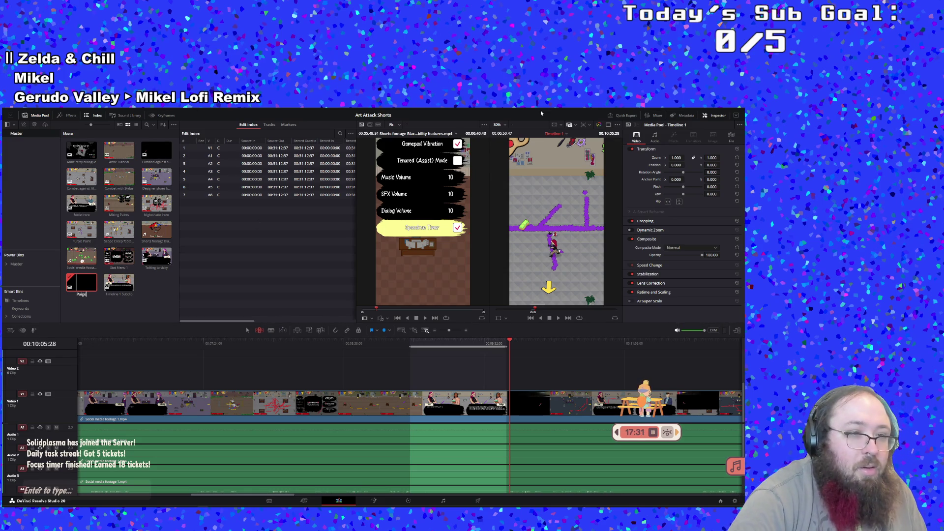
text( (o)
key(Return)
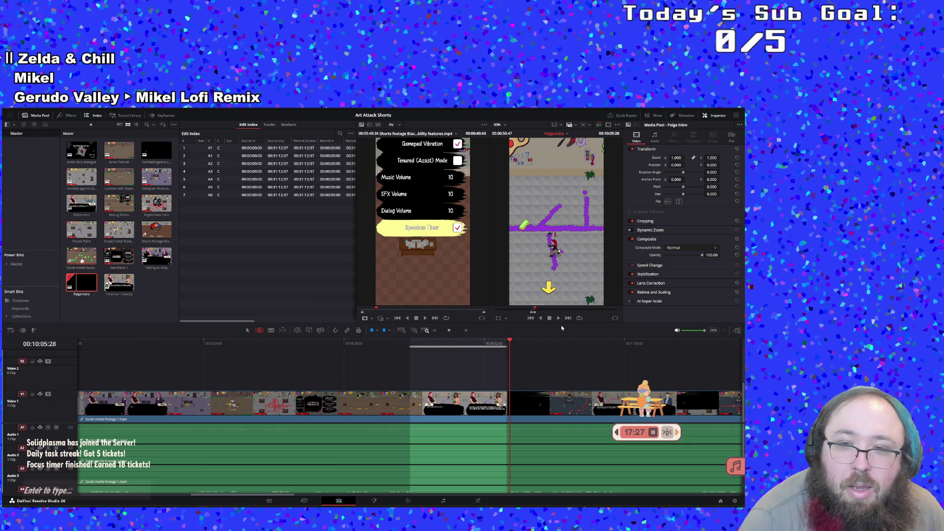
click(558, 319)
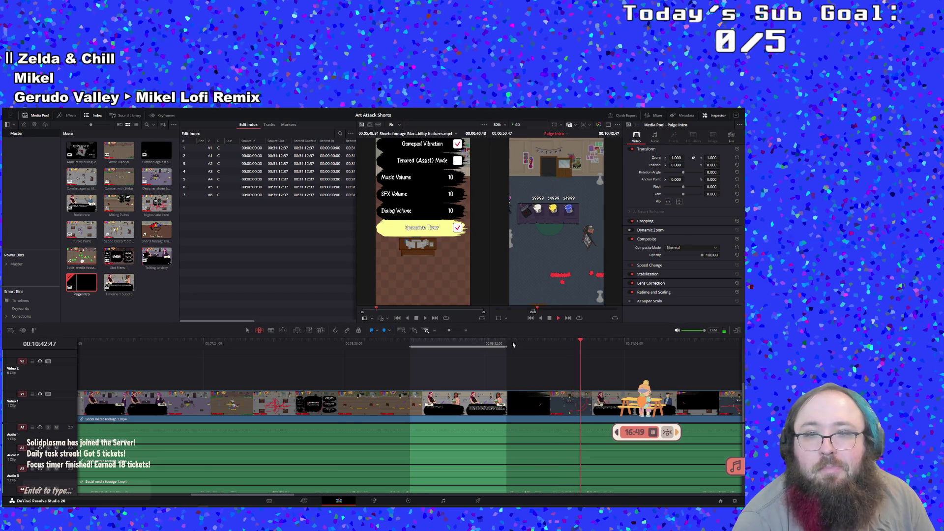
Jump between 00:10:23 and 00:10:44, set the start at 00:10:43, and play from there.
right_click(514, 344)
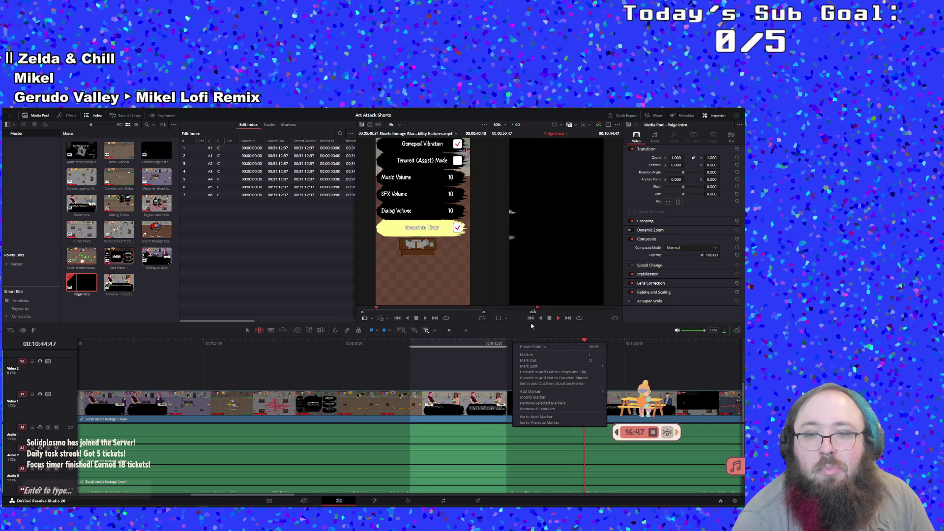
click(532, 326)
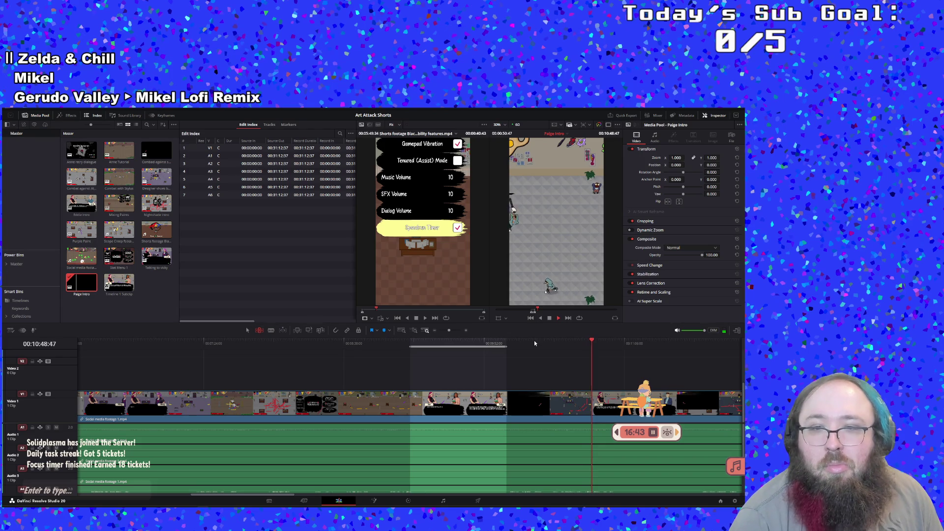
click(543, 340)
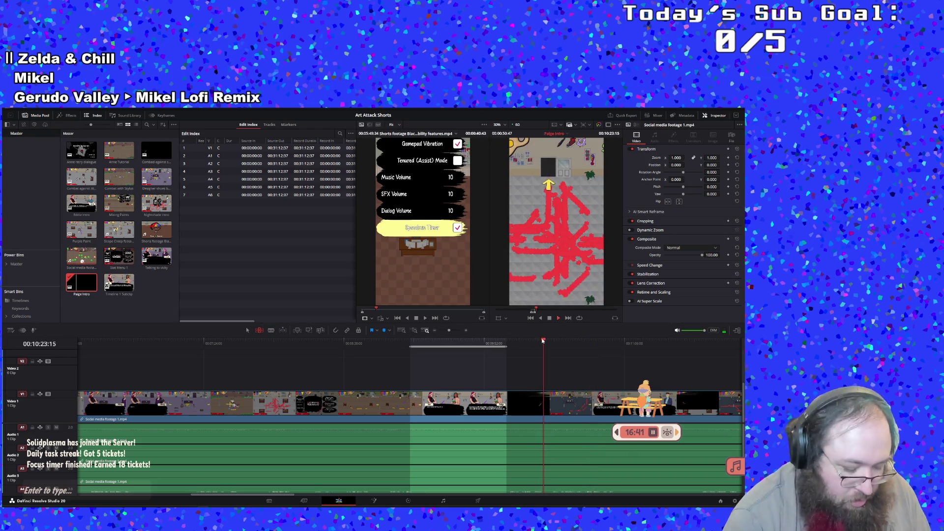
click(581, 341)
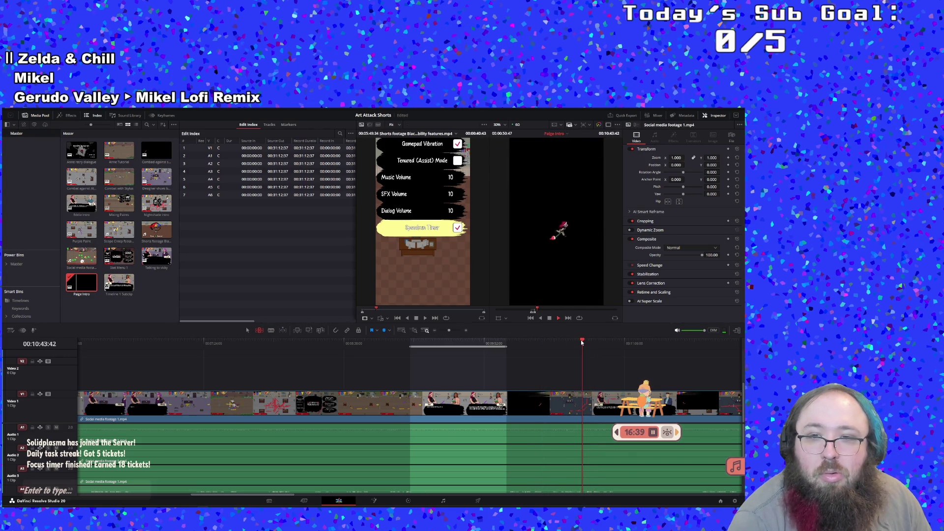
click(582, 341)
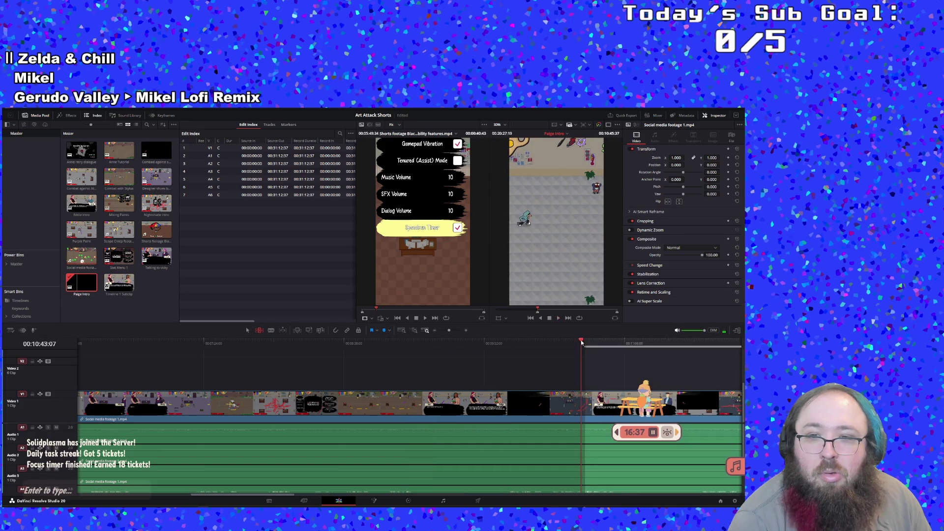
click(582, 342)
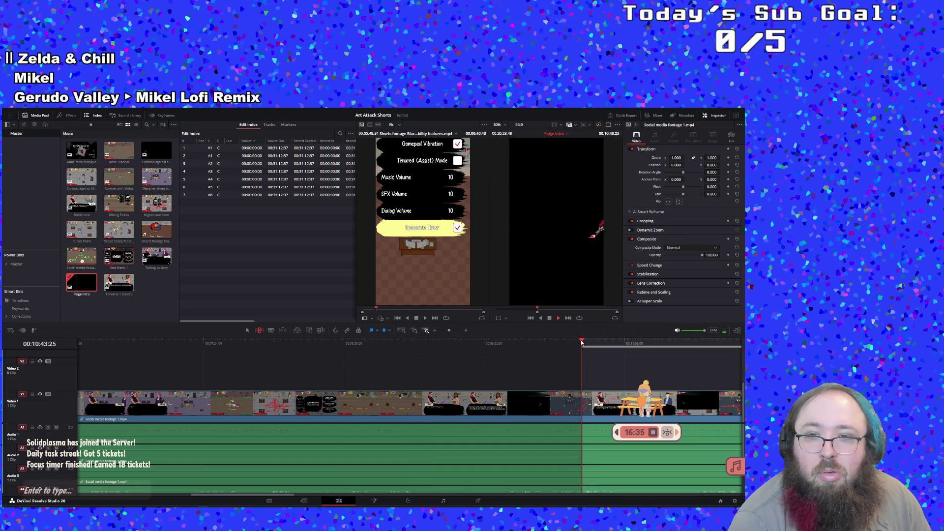
key(space)
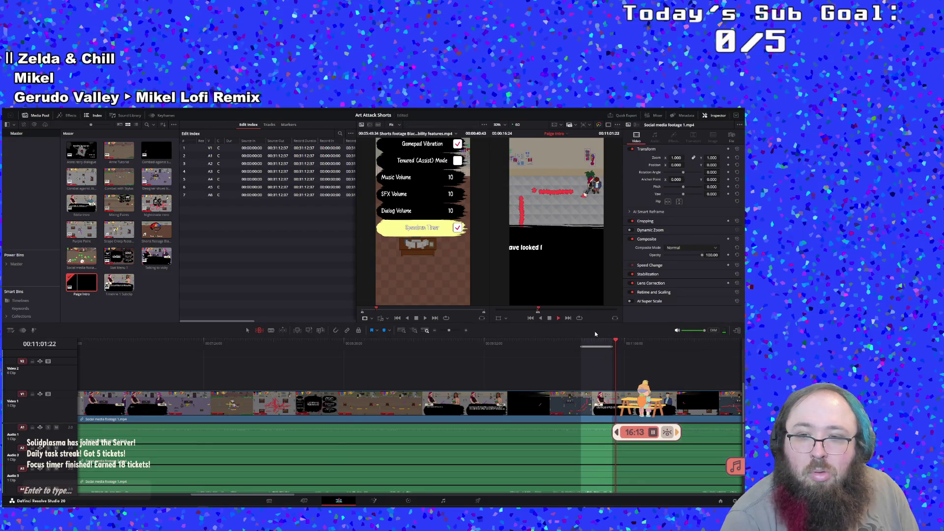
Move back to about 00:10:55 and create a subclip from the marked range.
click(606, 341)
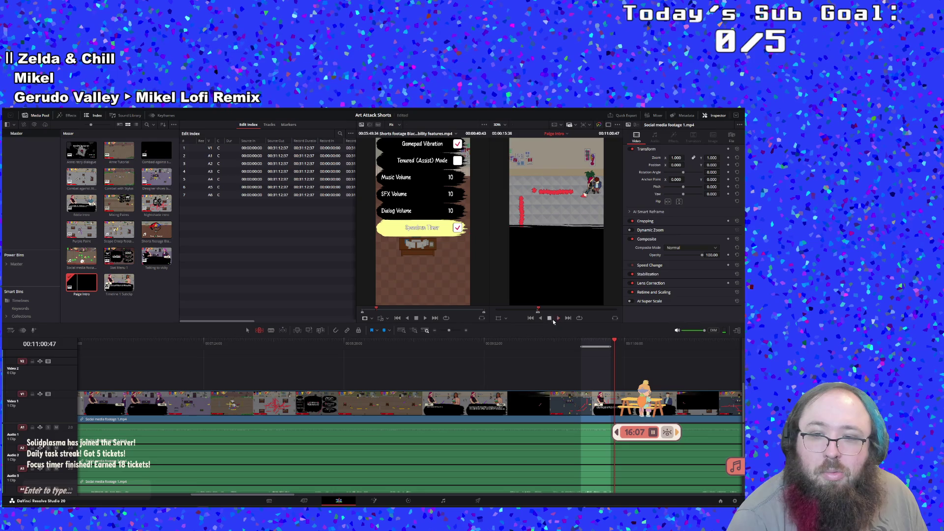
right_click(590, 343)
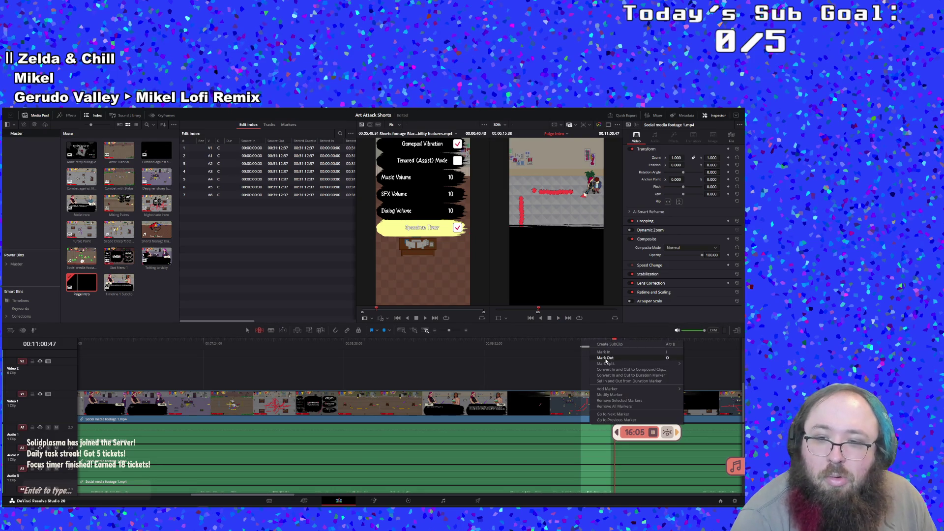
click(620, 358)
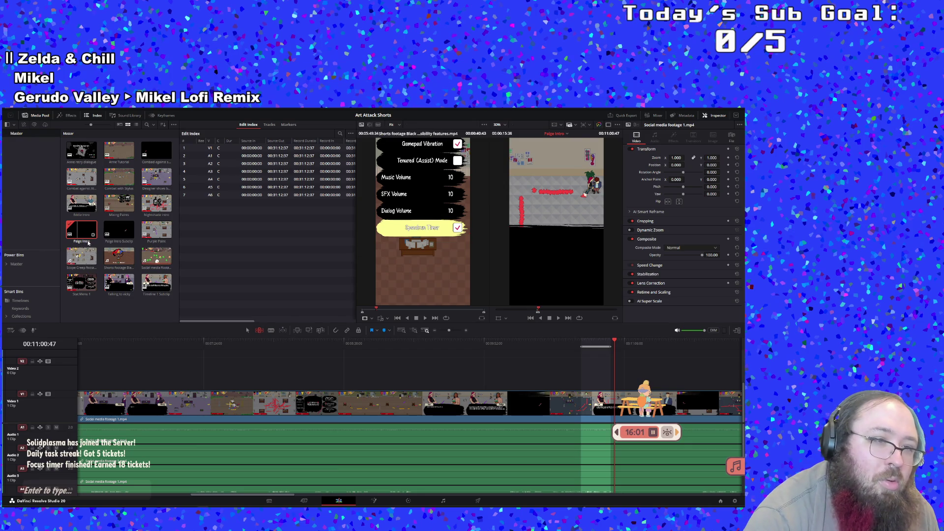
Rename the Paige Intro timeline to 'Red Paint and melee combo'.
click(81, 231)
click(81, 241)
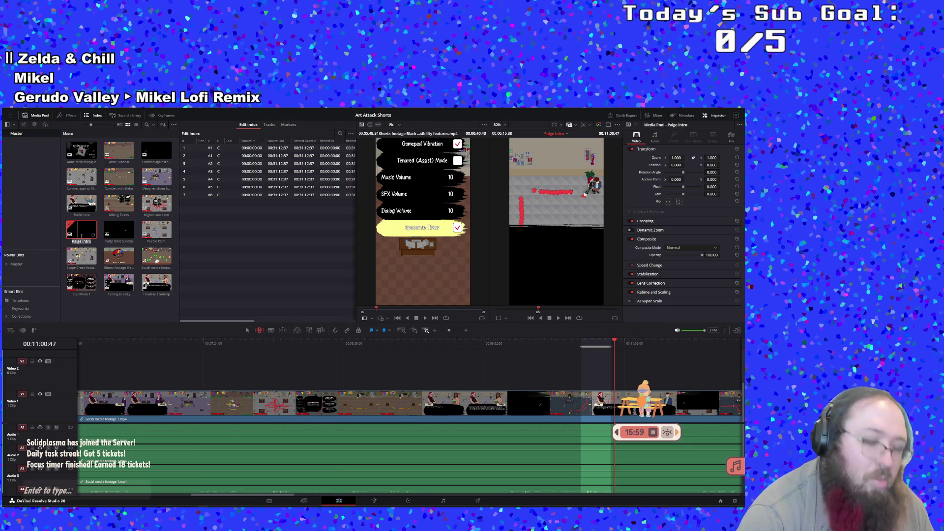
text(Re)
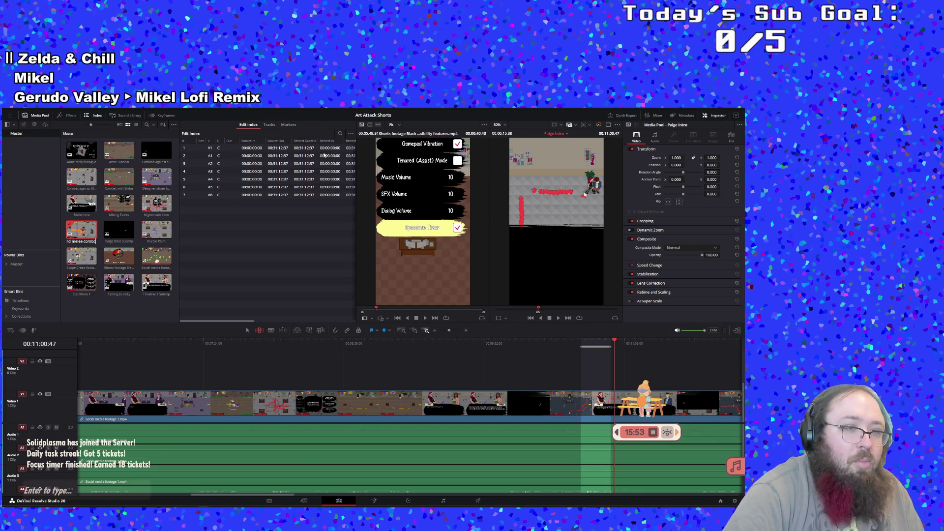
key(Return)
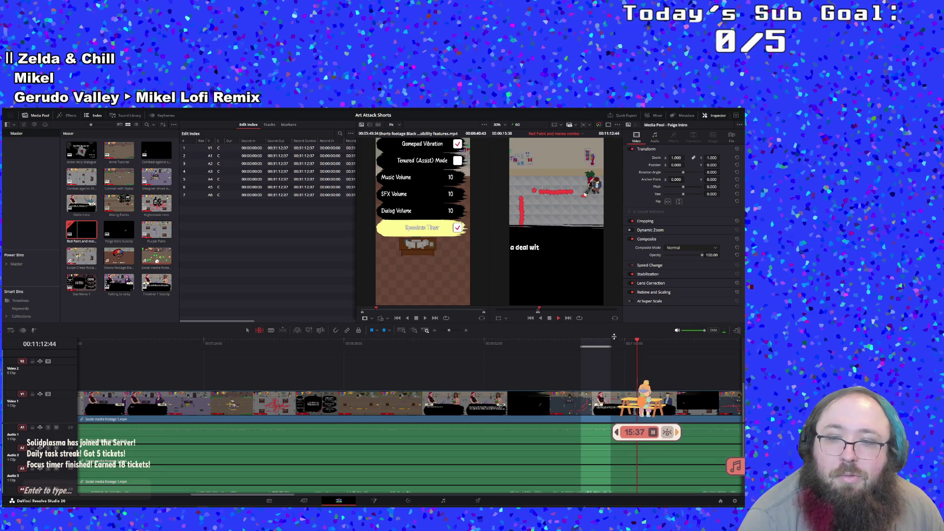
Play ahead, stop at 00:11:50:17, and create a subclip from the marked range.
key(space)
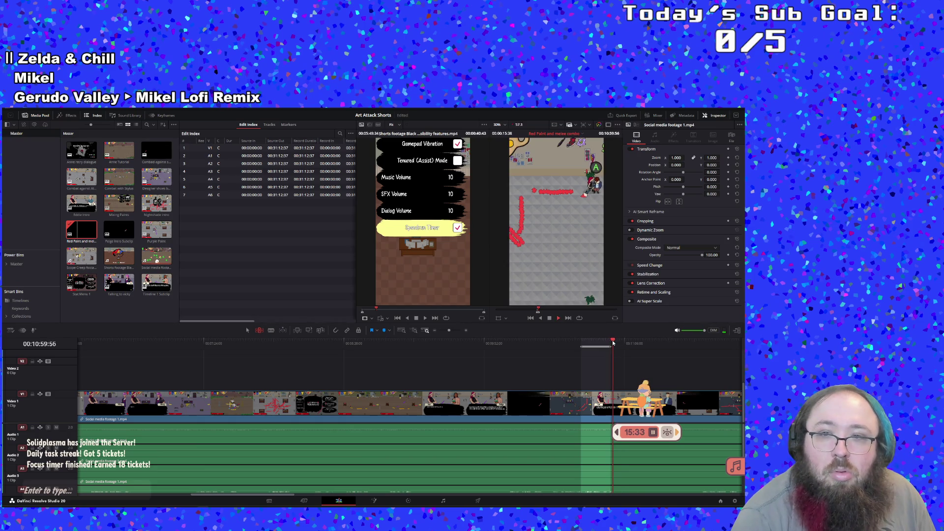
drag(614, 343, 653, 340)
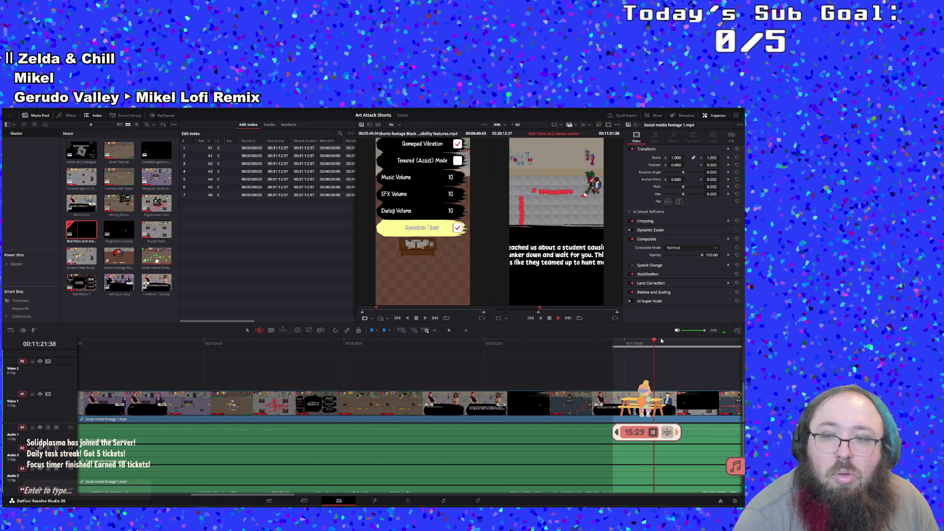
click(662, 341)
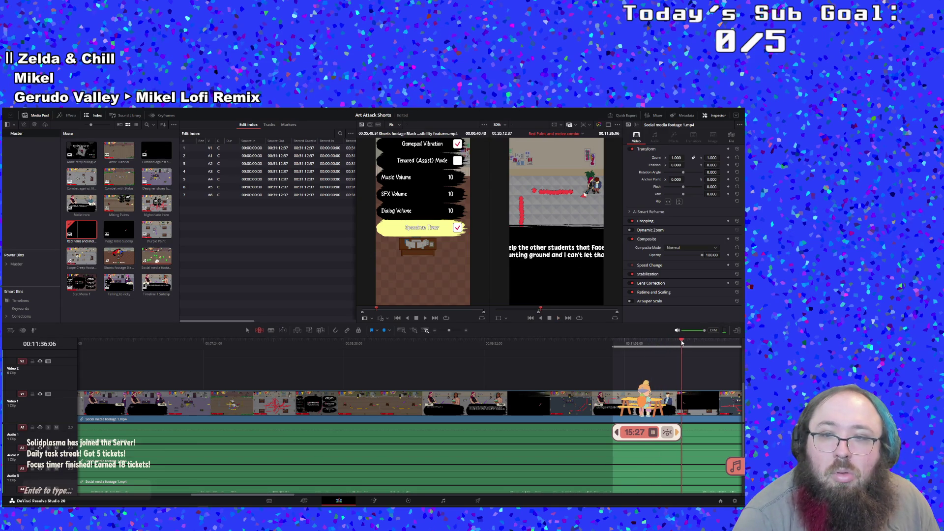
drag(688, 341, 698, 340)
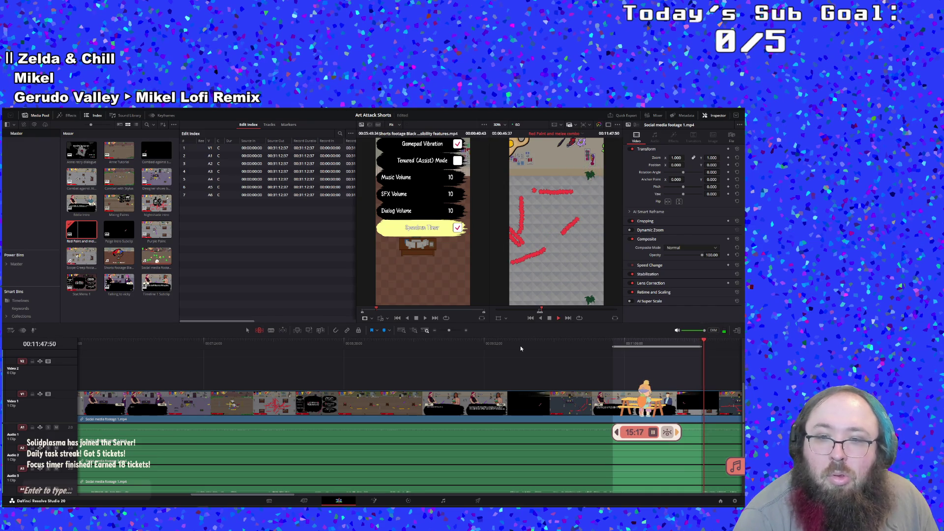
click(559, 320)
right_click(622, 341)
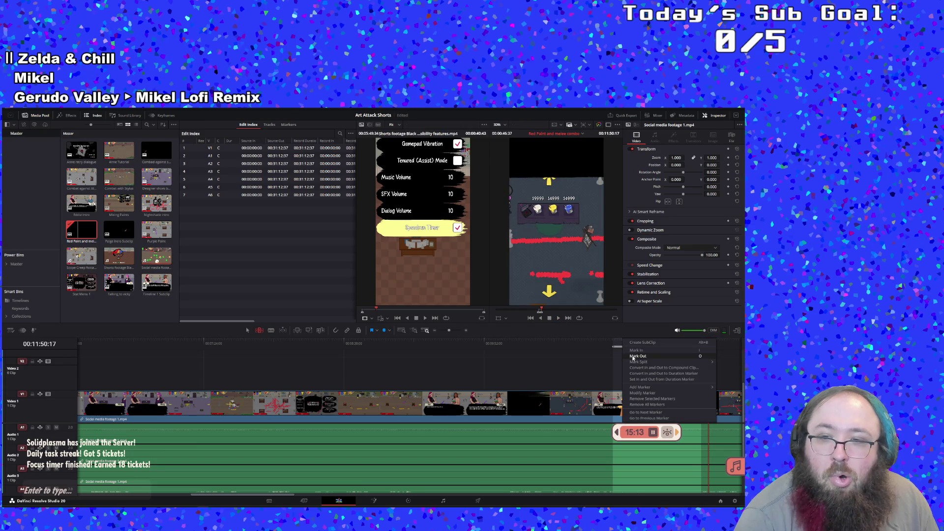
click(629, 344)
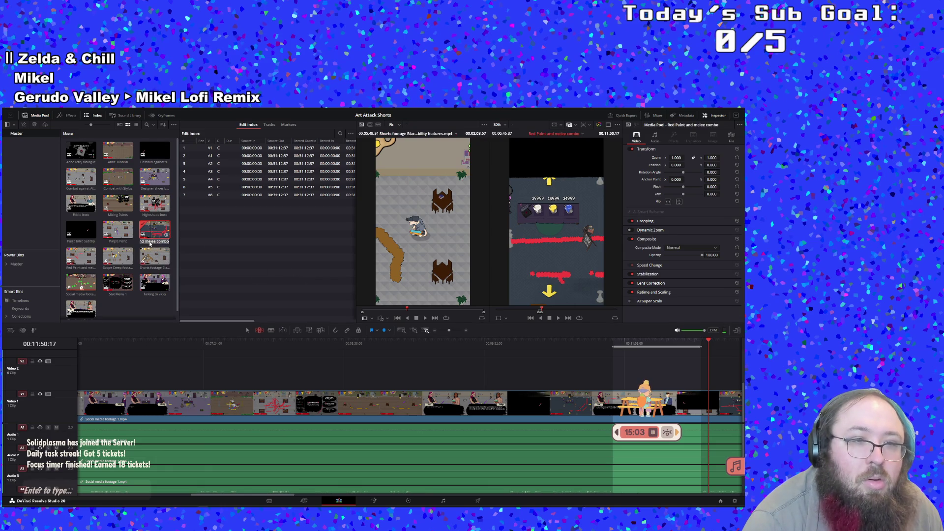
Browse the Media Pool and open the 'Combat against students' timeline.
scroll(157, 308, down, 1)
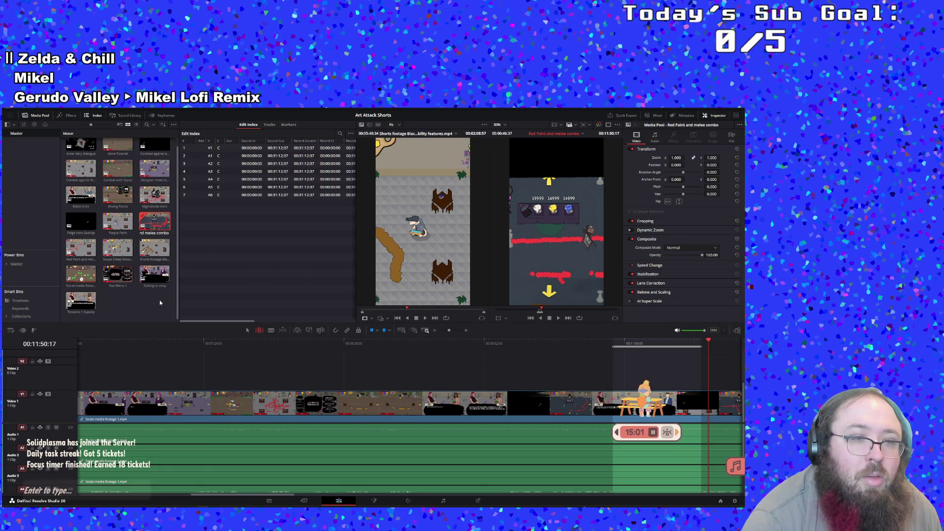
click(90, 315)
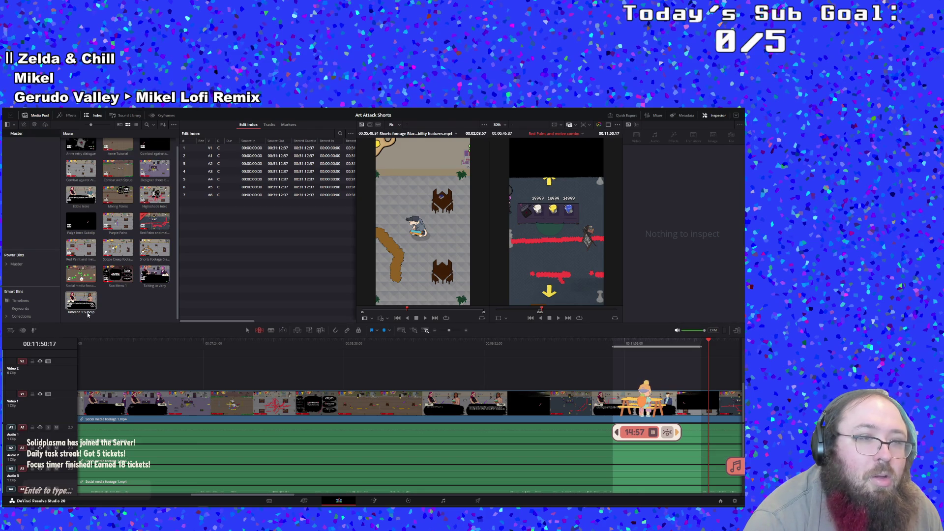
scroll(108, 307, up, 1)
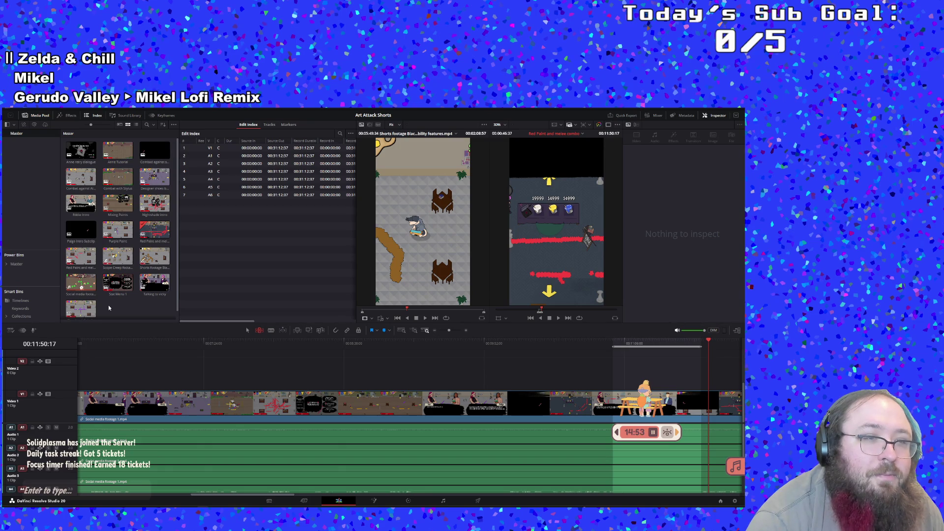
scroll(109, 307, down, 1)
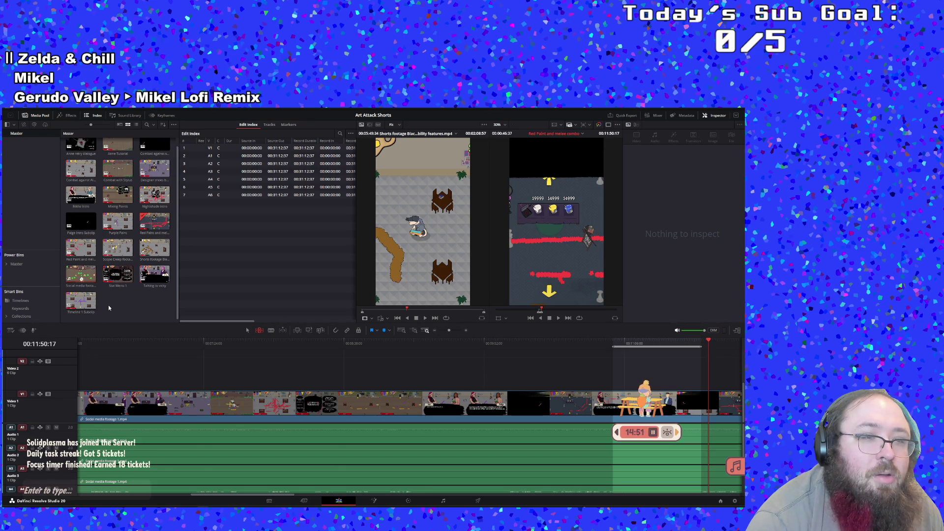
click(156, 282)
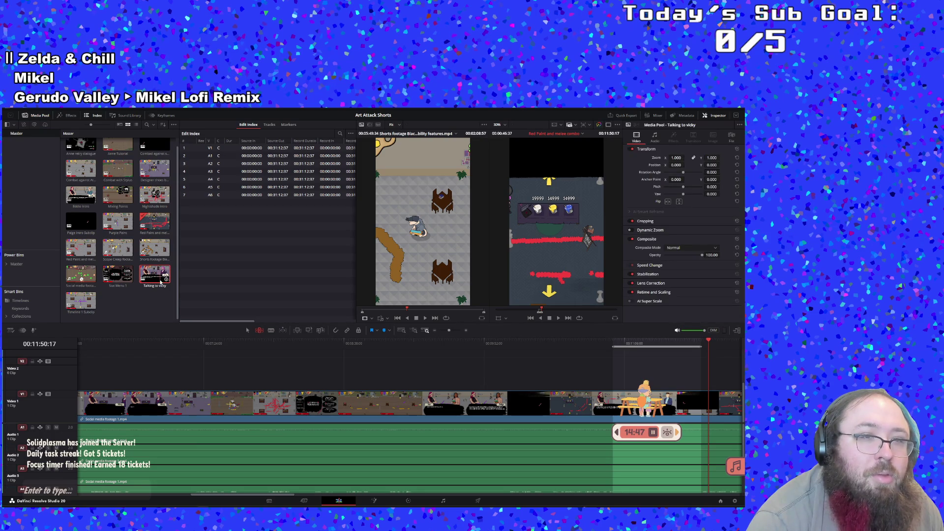
scroll(161, 282, up, 1)
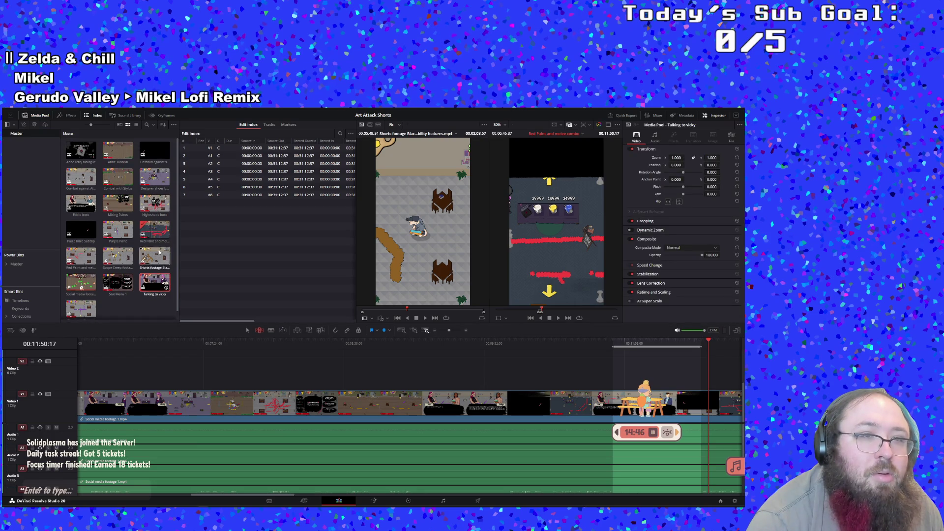
click(154, 158)
double_click(155, 157)
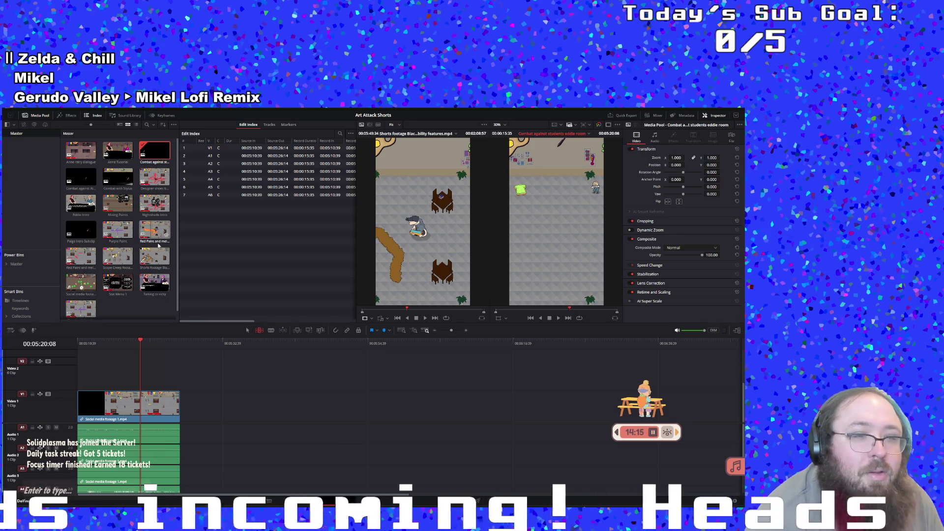
Rename the 'Red Paint and melee combo' item to 'Timeline 1' and open the Timeline 1 Subclip.
scroll(155, 243, down, 1)
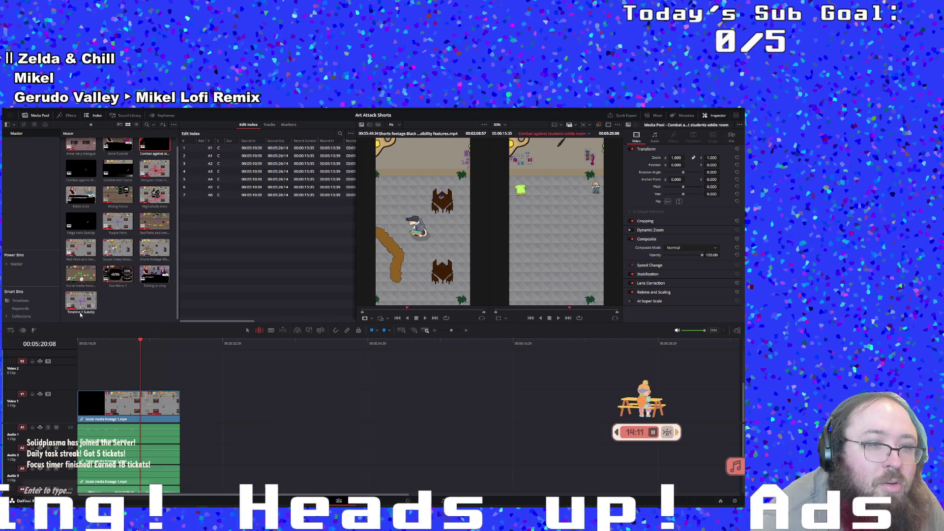
click(155, 234)
double_click(155, 235)
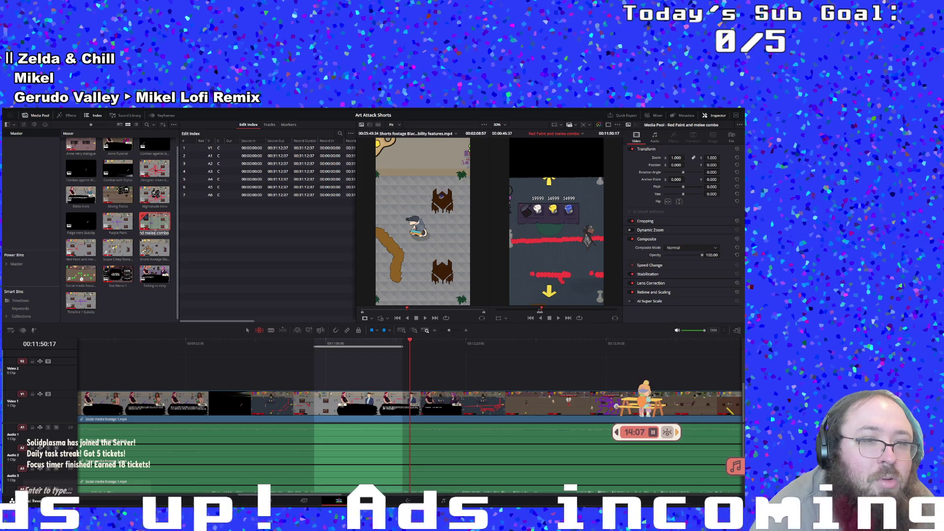
right_click(154, 235)
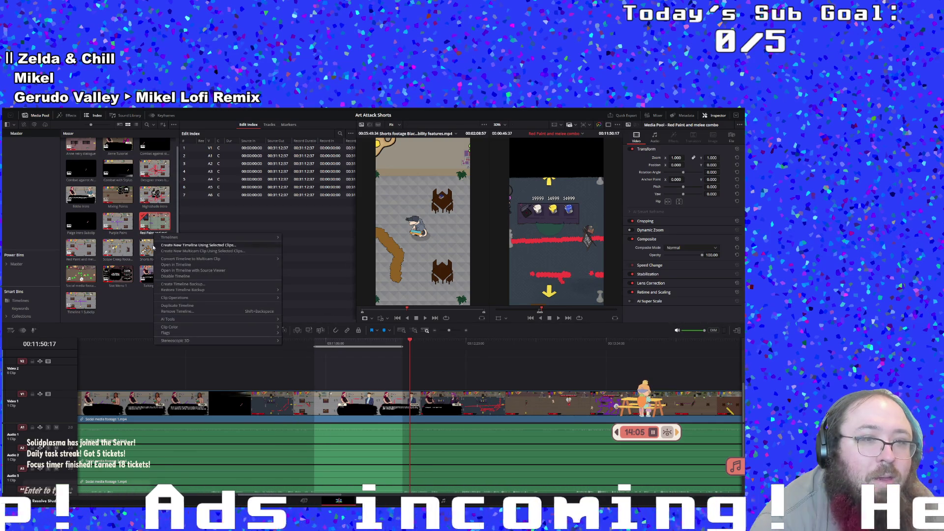
click(147, 233)
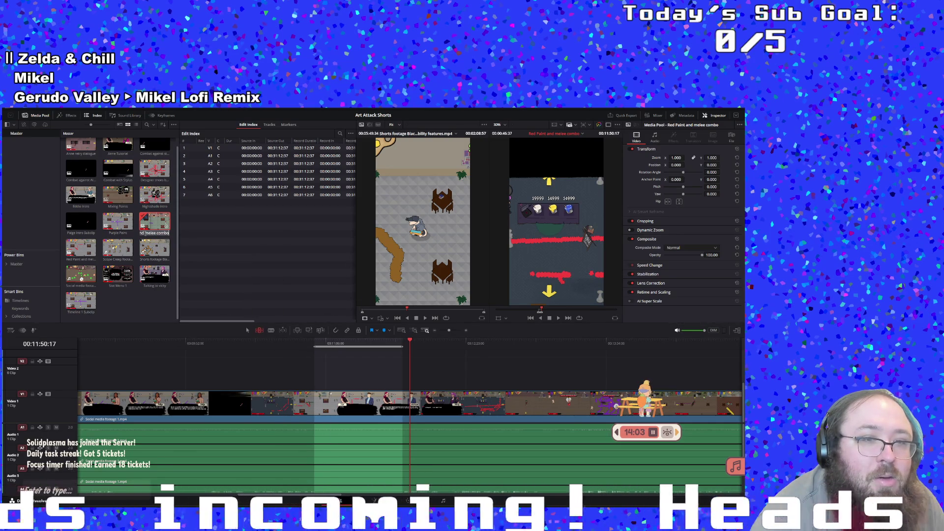
right_click(146, 235)
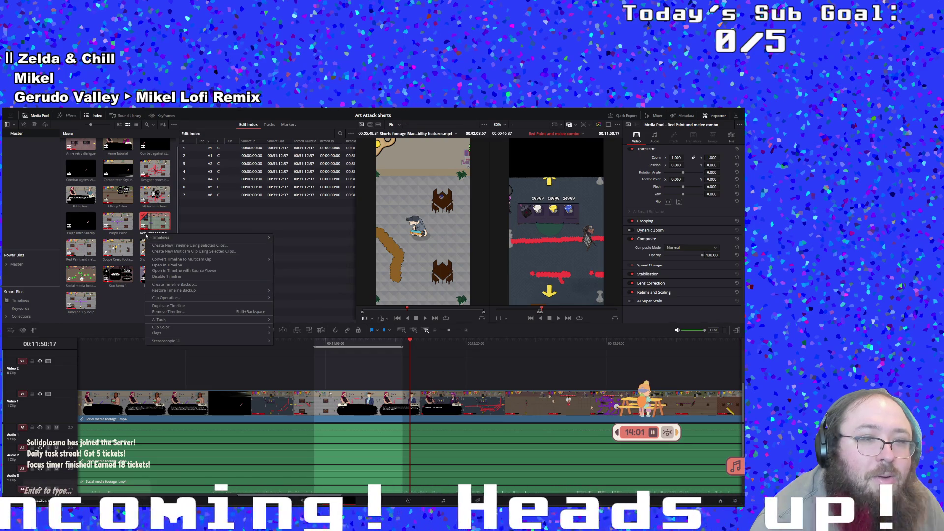
click(148, 233)
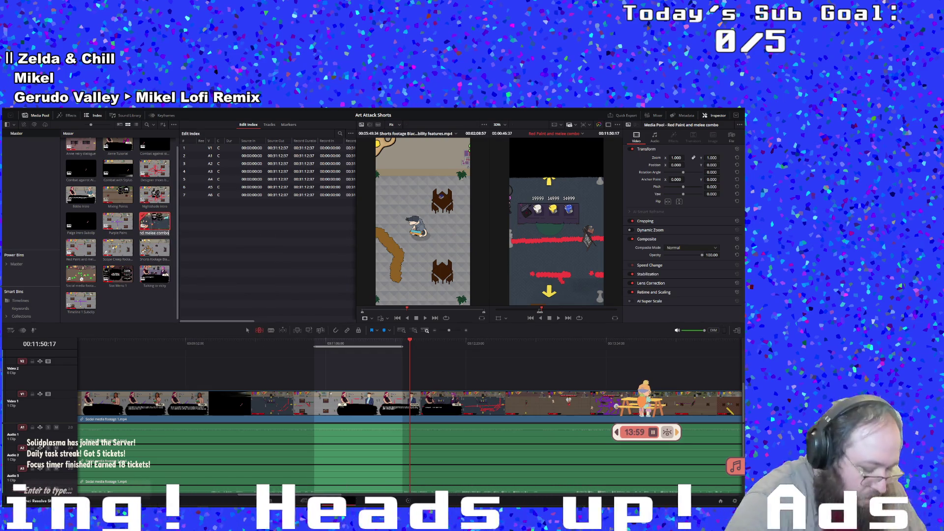
text(Tim)
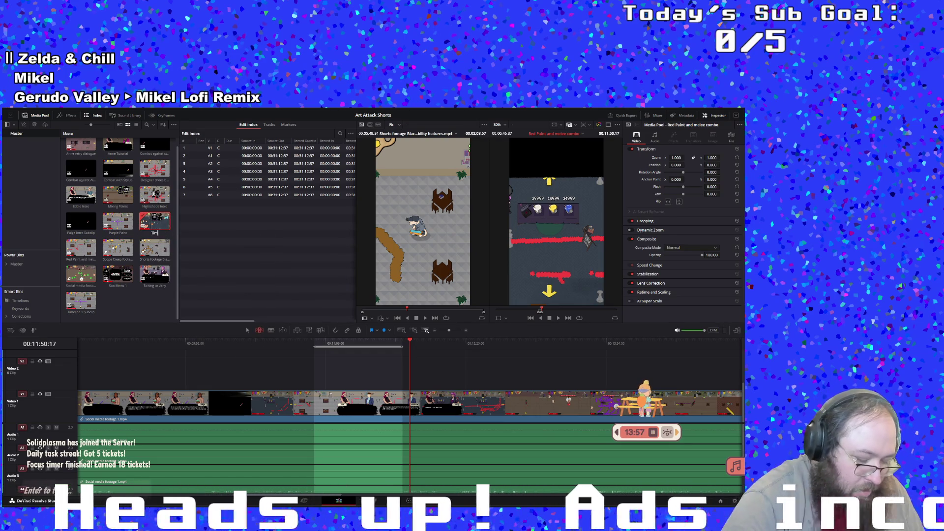
text(eline 1)
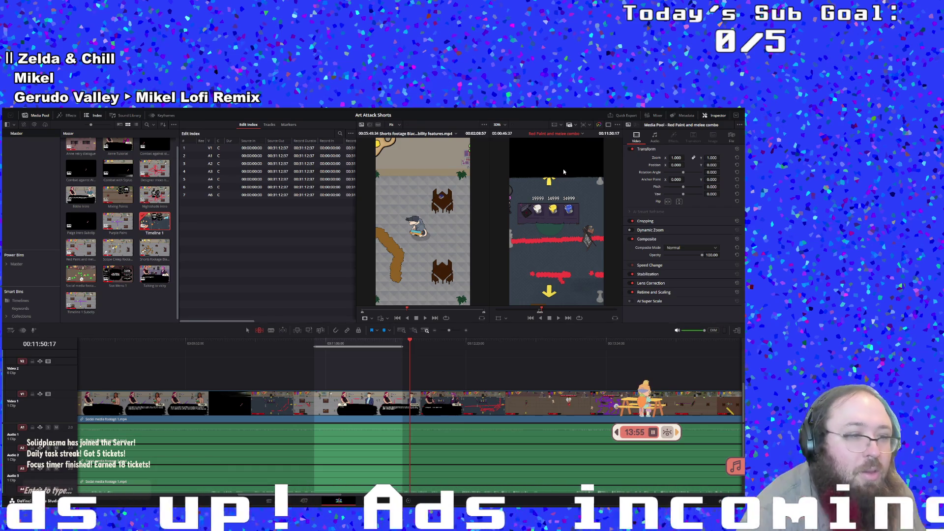
double_click(89, 314)
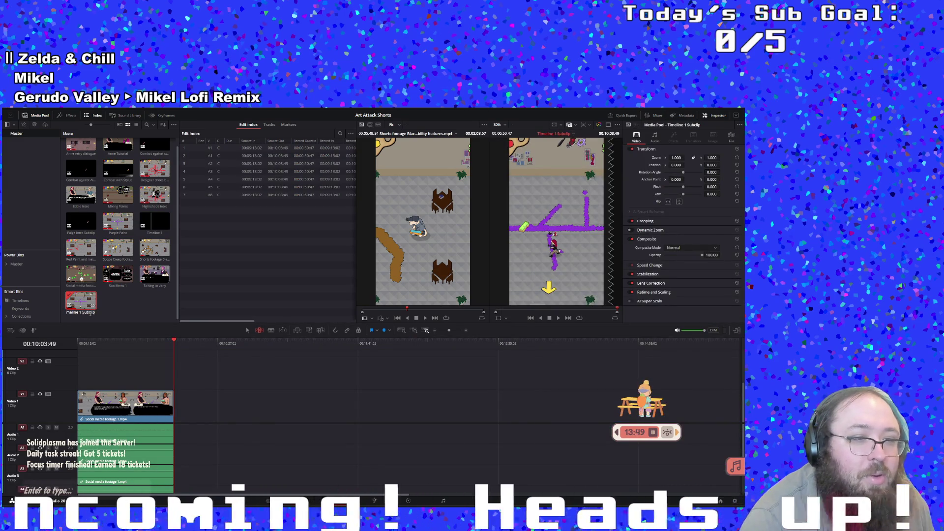
Name the Timeline 1 Subclip 'Red Paint and melee combo' and scrub back through its footage.
key(ctrl+v)
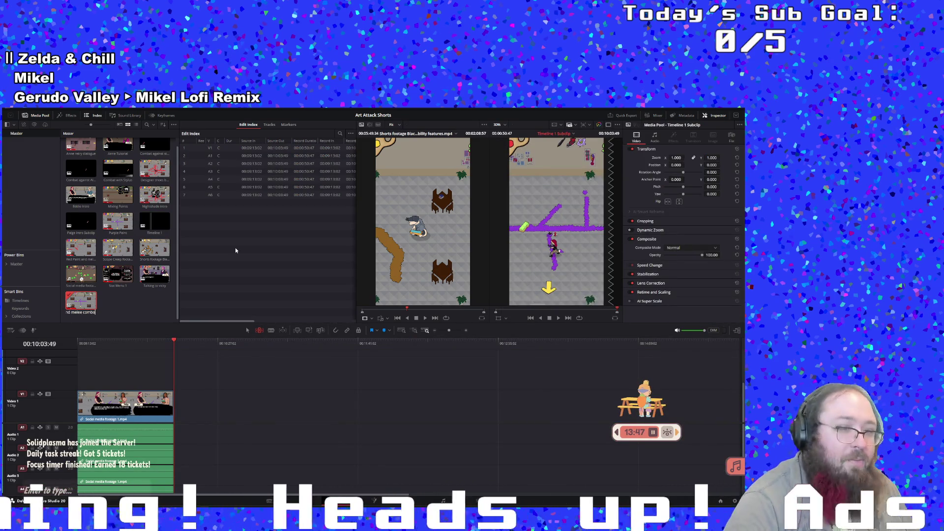
key(Return)
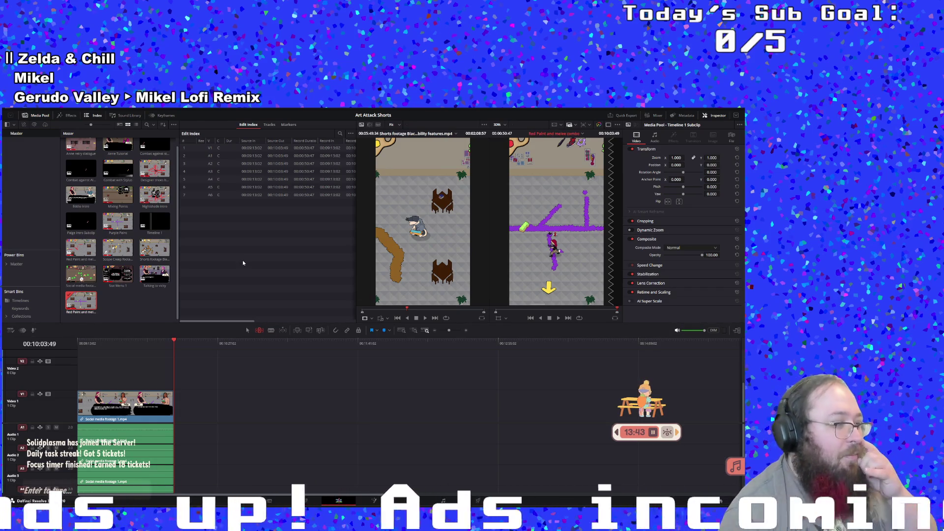
click(151, 302)
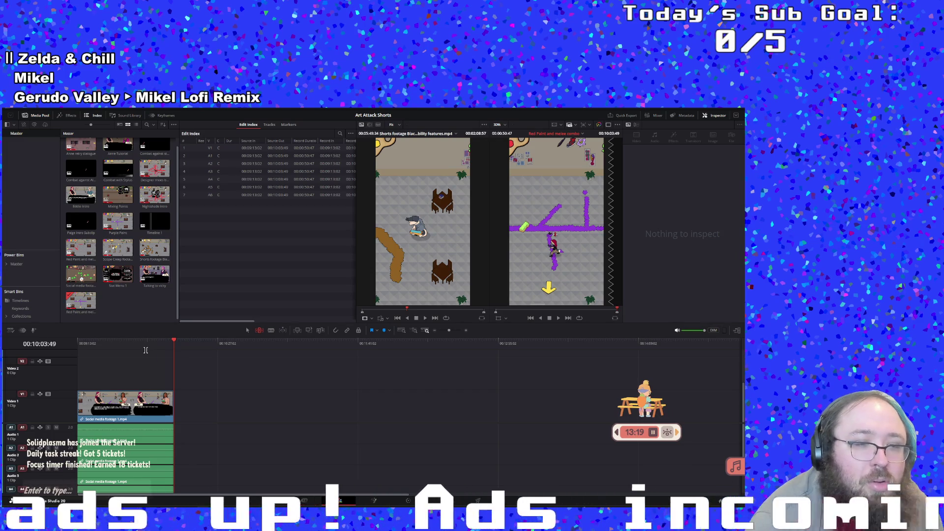
mouse_move(139, 347)
mouse_down()
mouse_move(160, 349)
mouse_move(104, 352)
mouse_up()
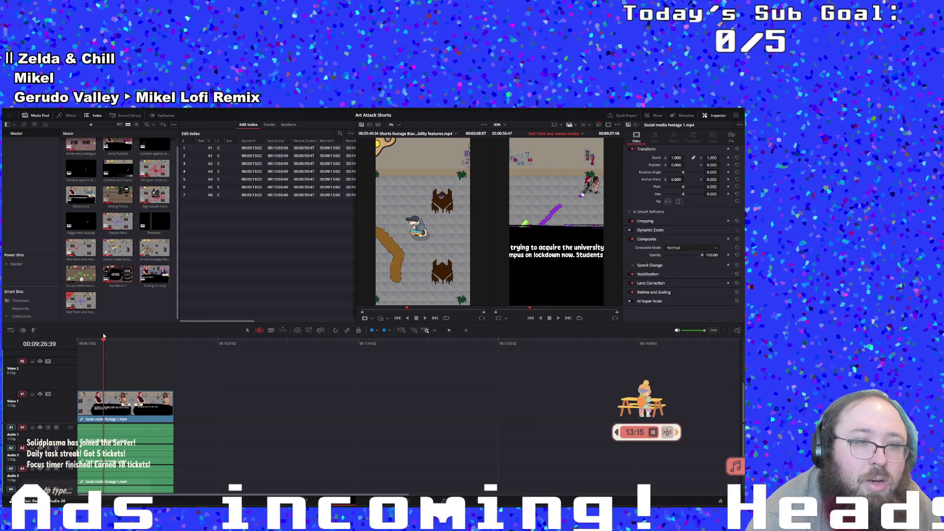
click(112, 314)
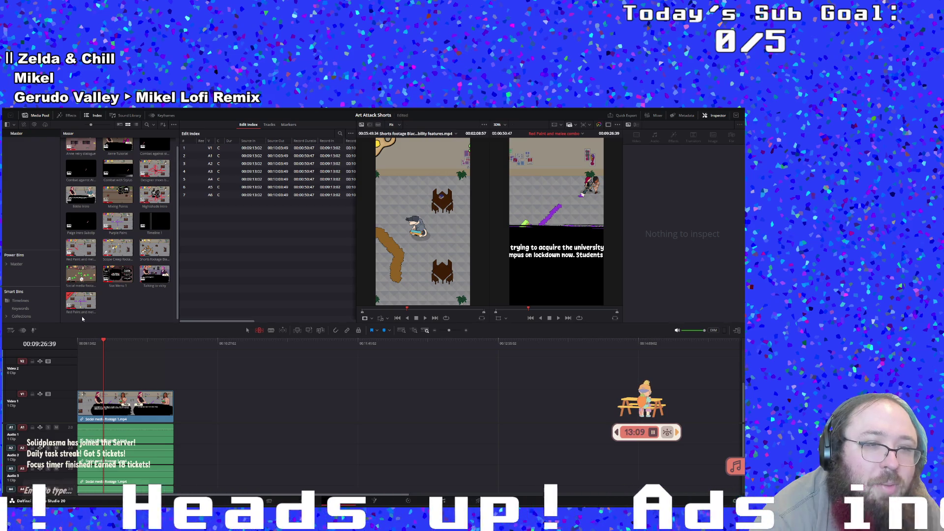
Rename the other Red Paint clip to 'Talking to Marlowe' and open the Paige Intro timeline.
click(87, 248)
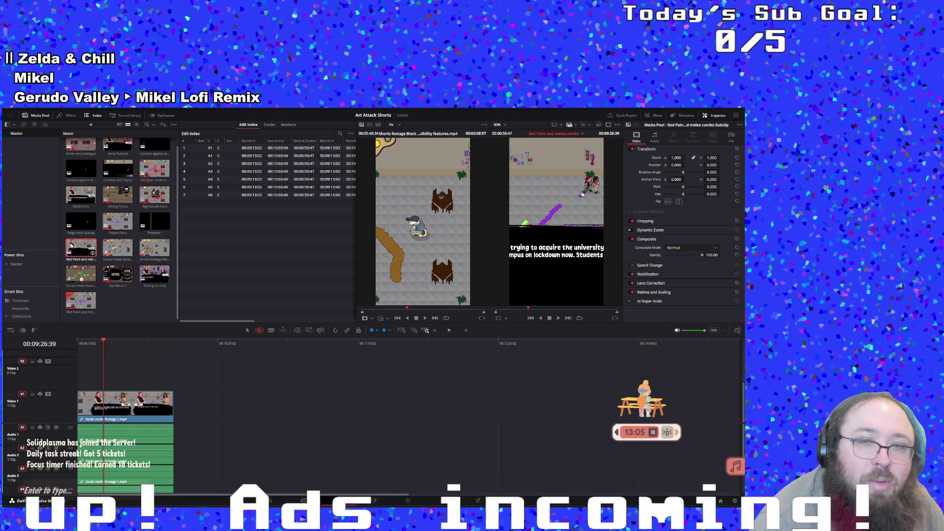
double_click(88, 250)
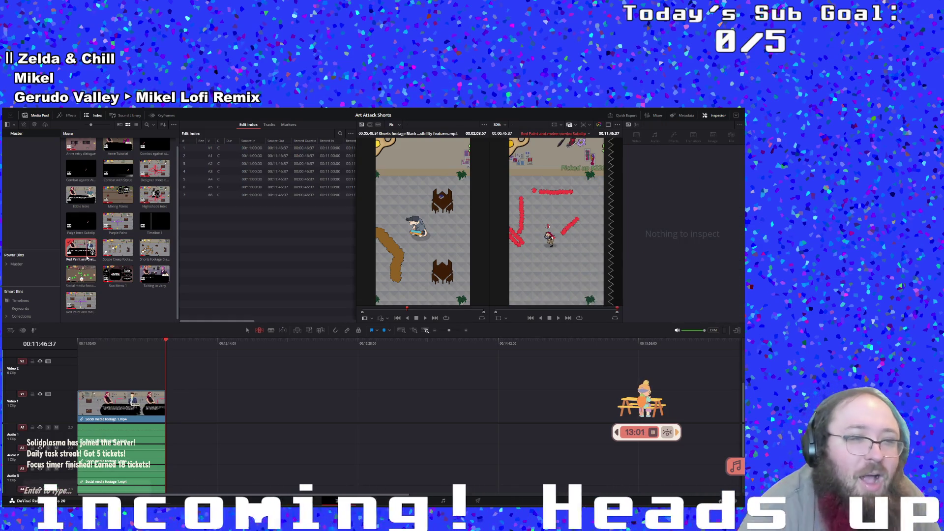
click(83, 254)
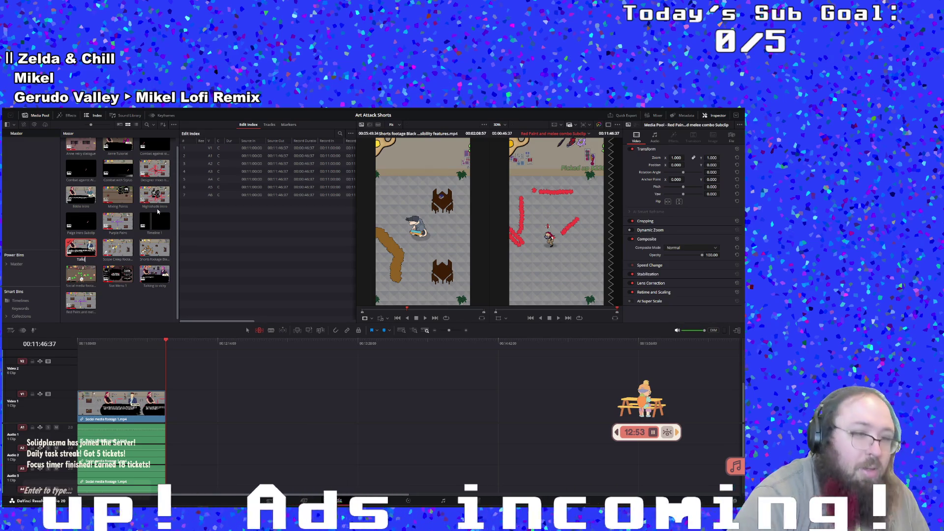
text(lking to MAr)
key(BackSpace)
key(BackSpace)
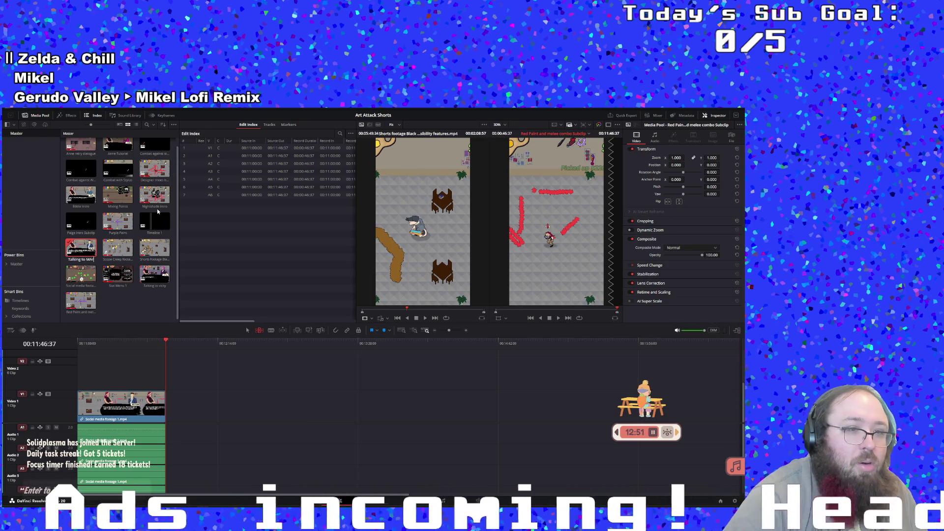
text(arlow)
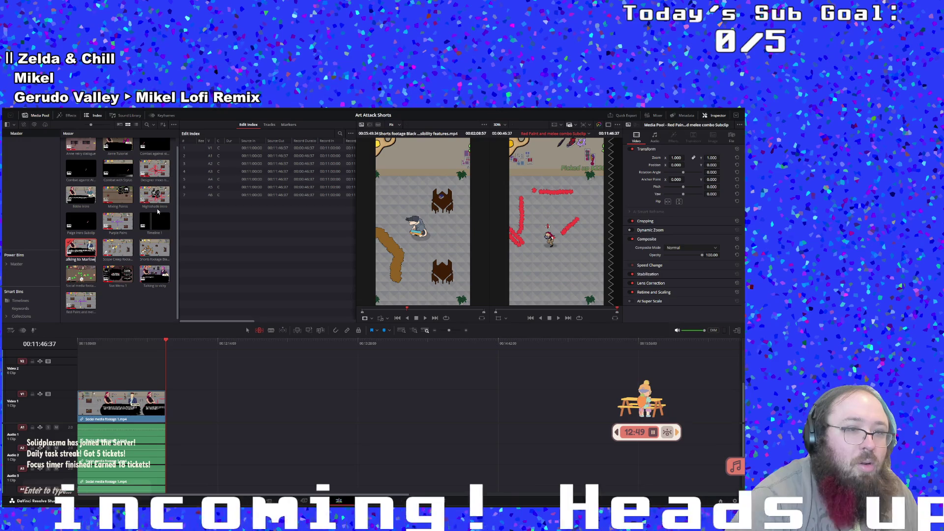
text(e)
key(Return)
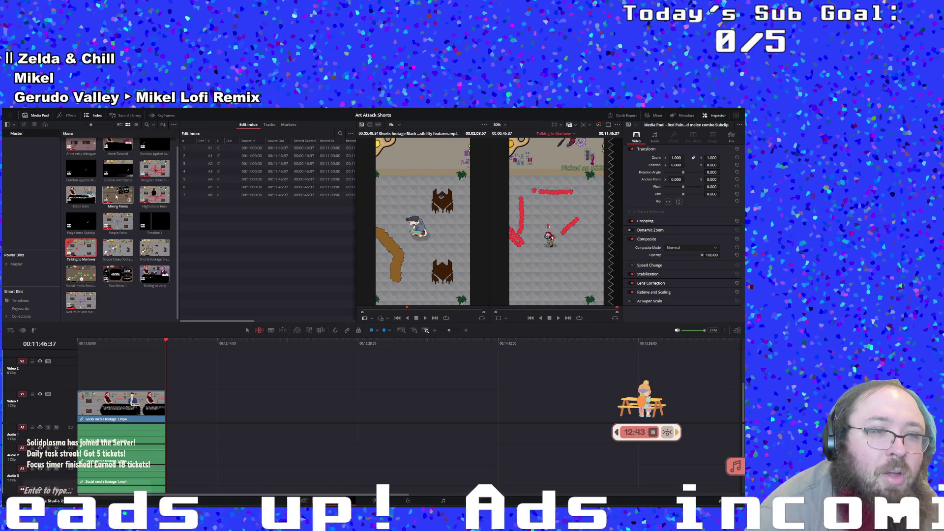
scroll(81, 198, up, 1)
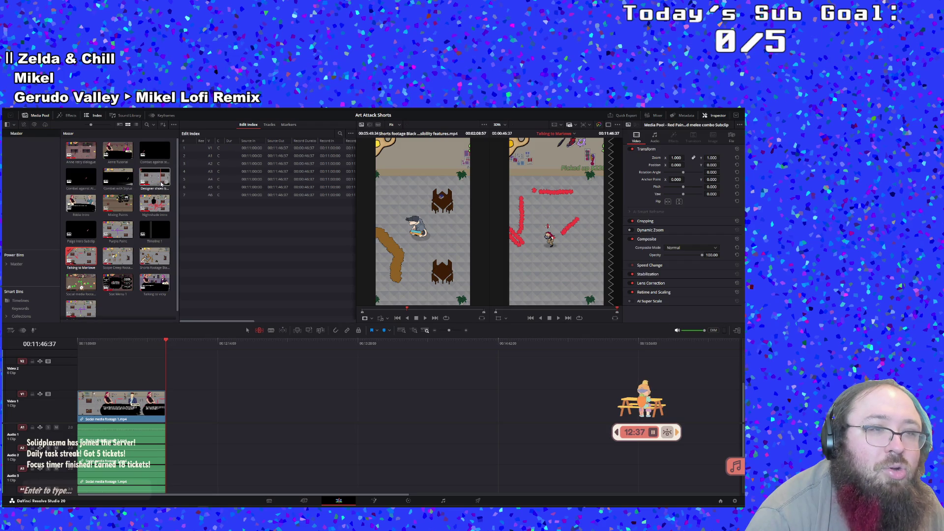
double_click(81, 308)
Play back the Paige Intro footage in the timeline.
key(space)
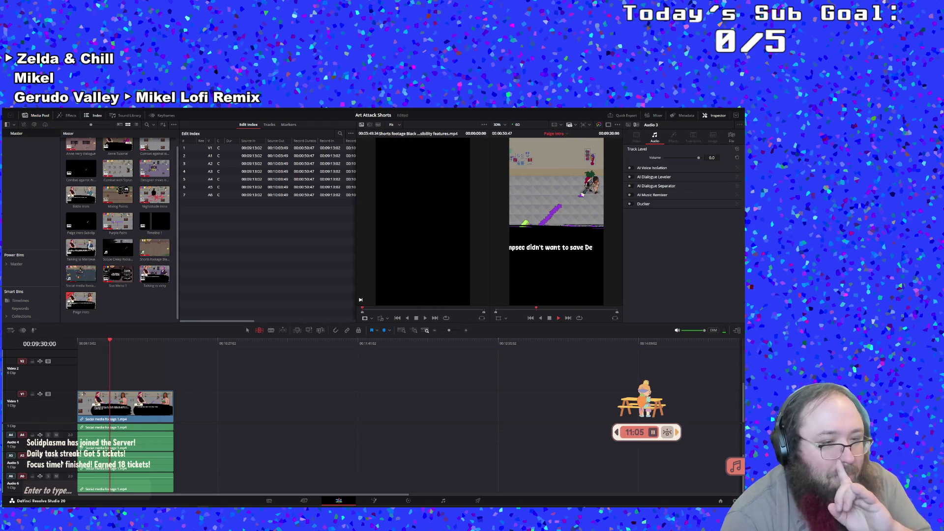
scroll(64, 460, up, 3)
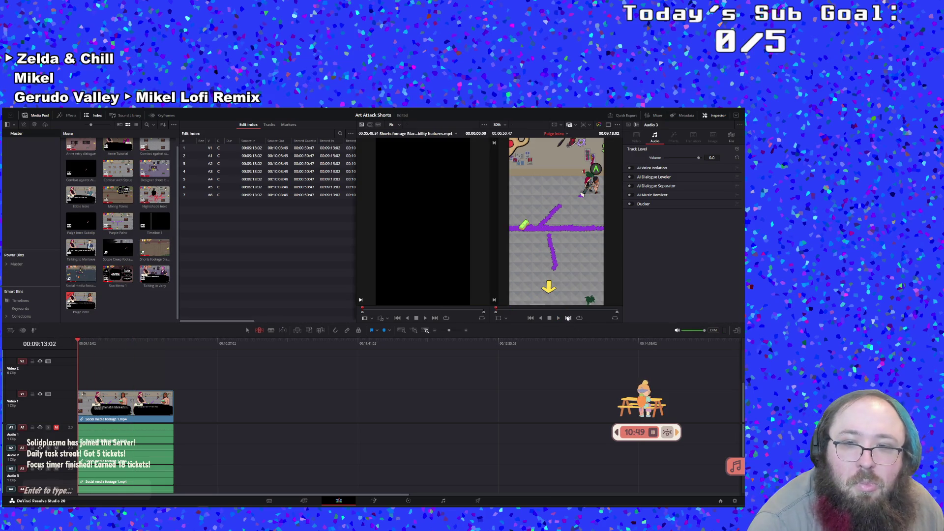
click(559, 319)
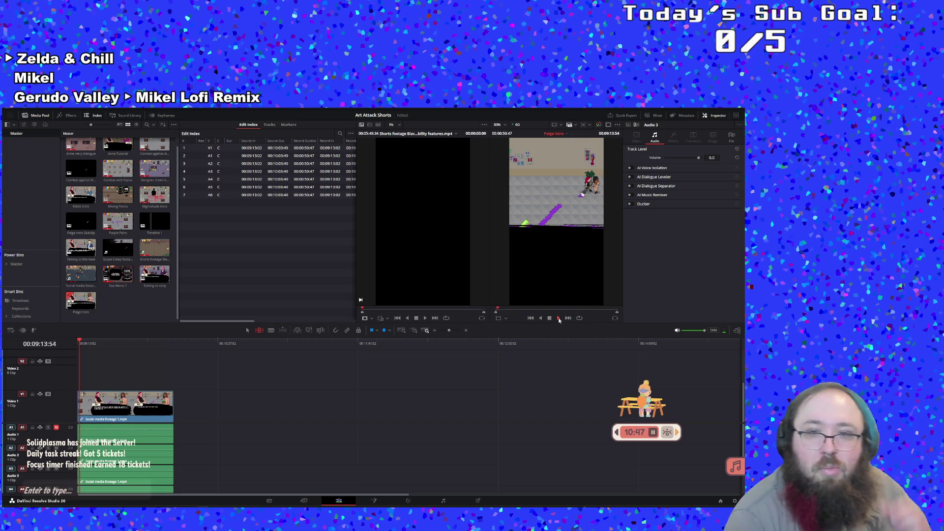
scroll(419, 433, down, 3)
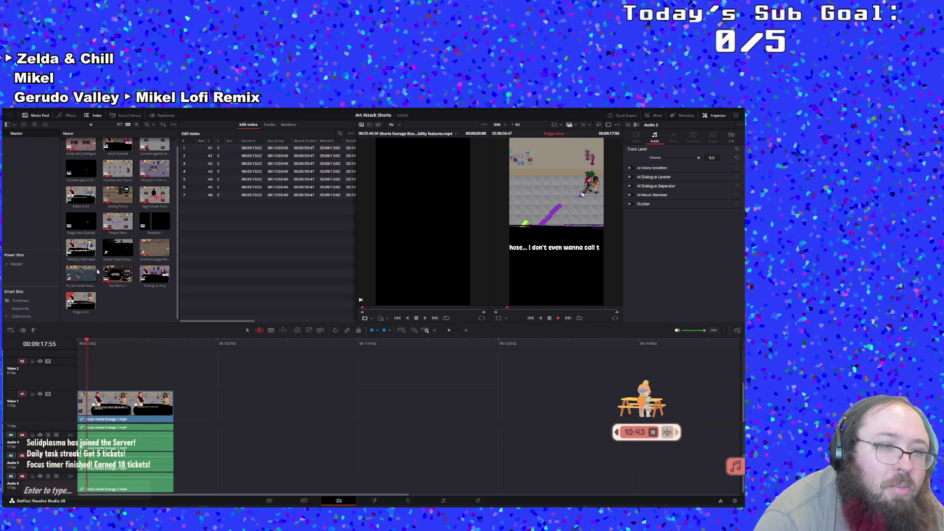
Load the Talking to Marlowe subclip, scrub through its footage, and return to the start.
double_click(75, 270)
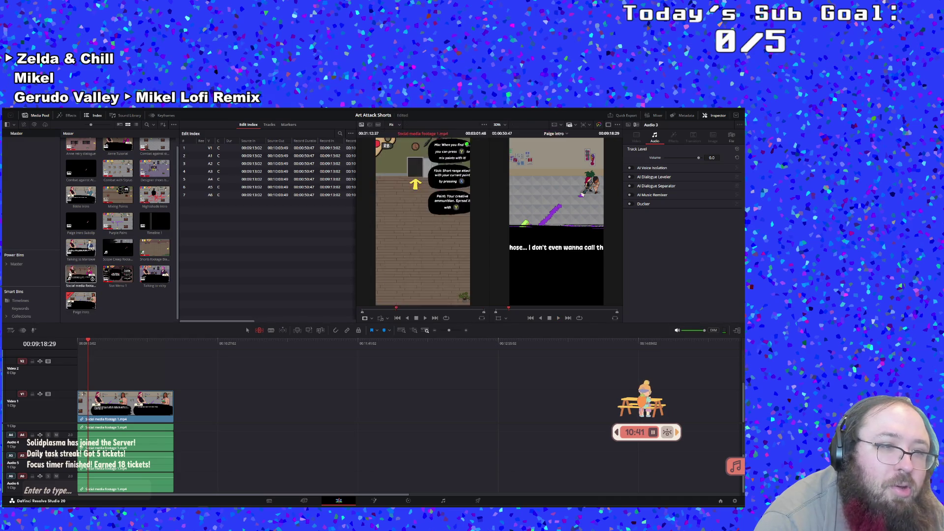
click(80, 255)
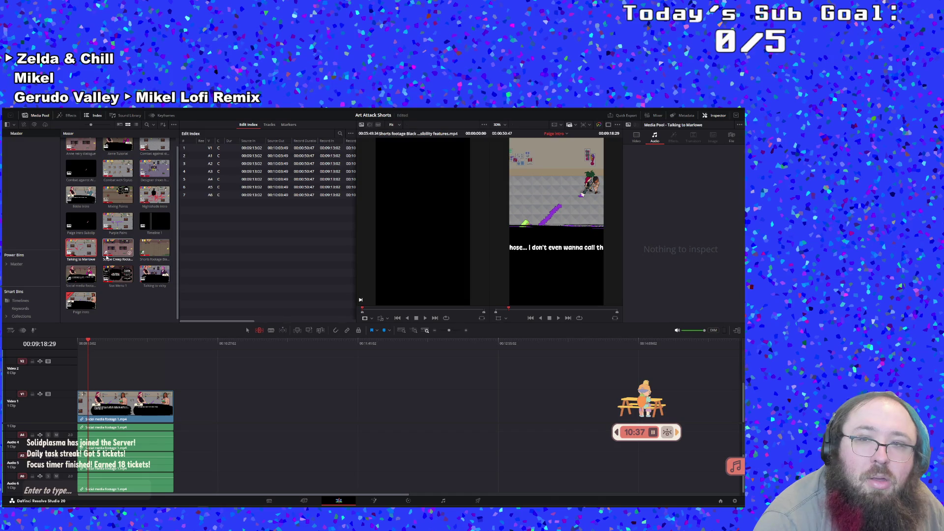
double_click(80, 256)
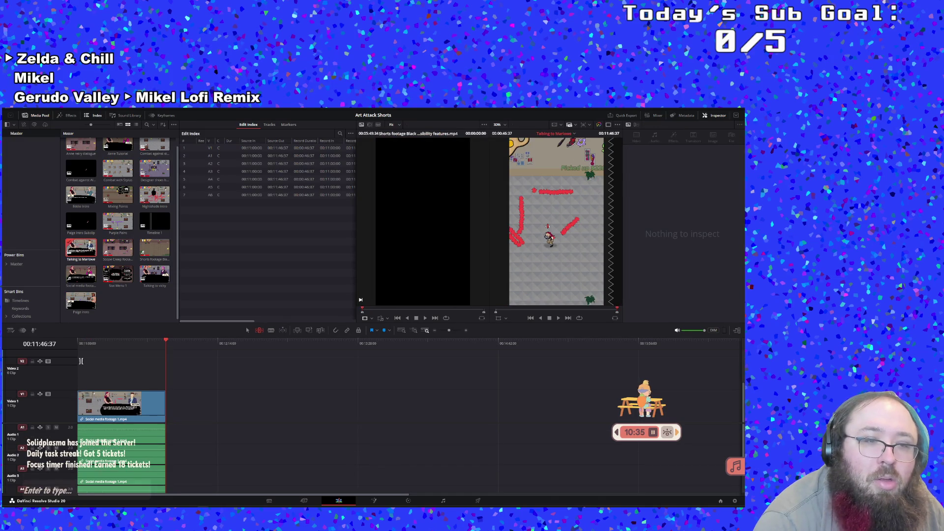
click(96, 347)
drag(65, 346, 168, 346)
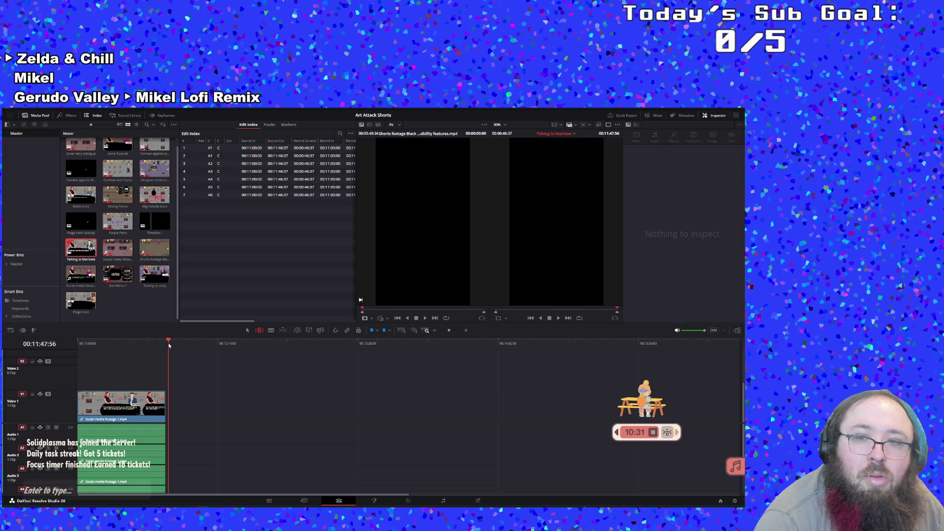
key(Home)
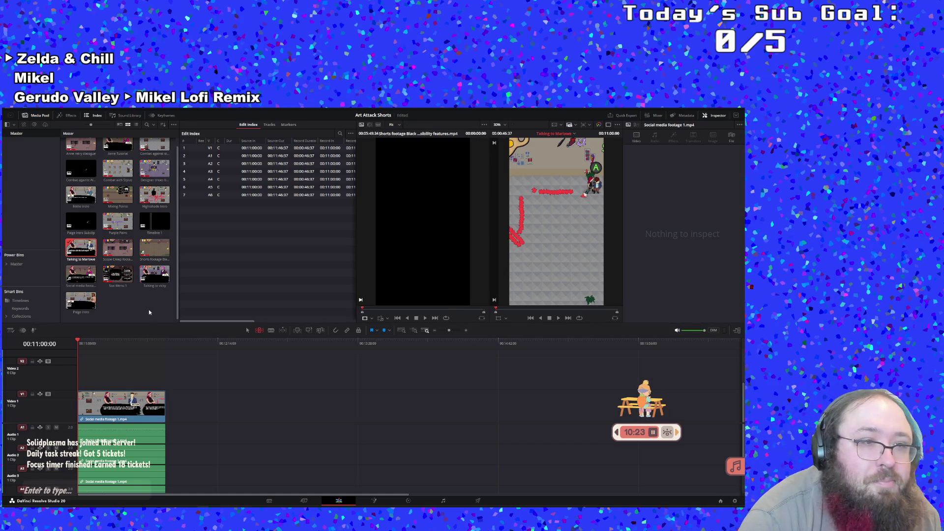
Deselect the Talking to Marlowe clip and browse the named subclips in the media pool.
click(131, 313)
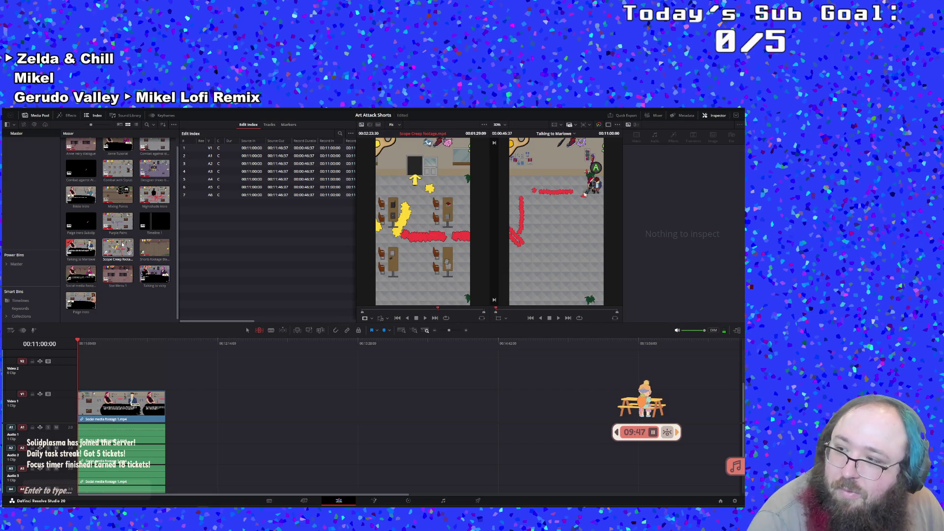
scroll(136, 245, up, 1)
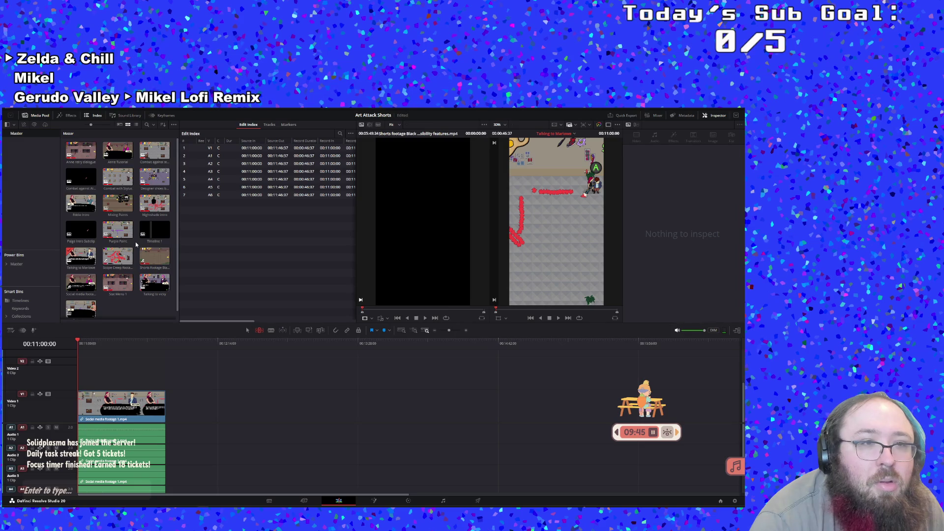
scroll(136, 244, down, 1)
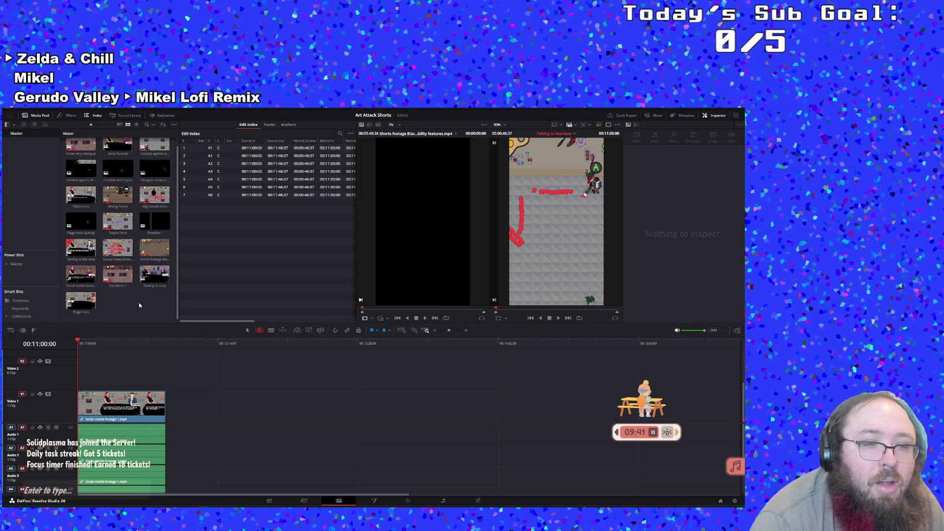
scroll(129, 273, up, 1)
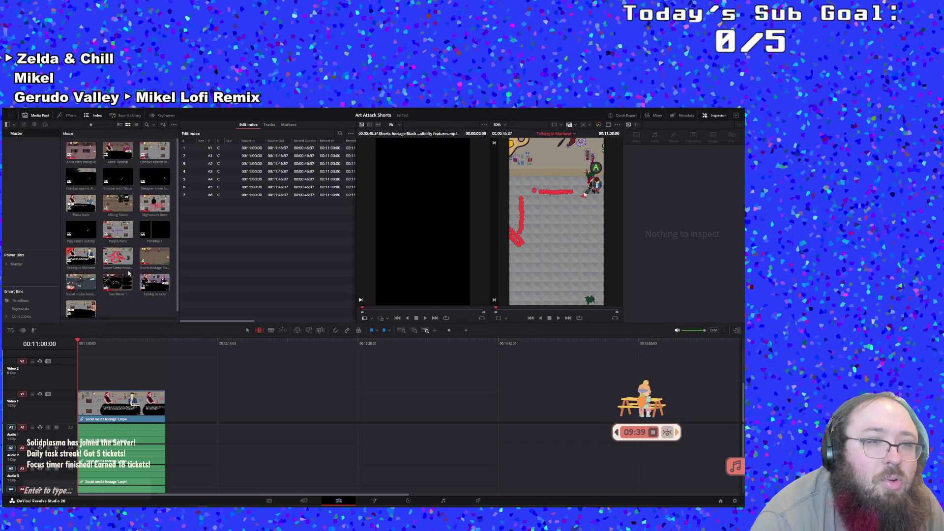
Reopen Timeline 1, start playback, and mute audio track A1.
double_click(160, 238)
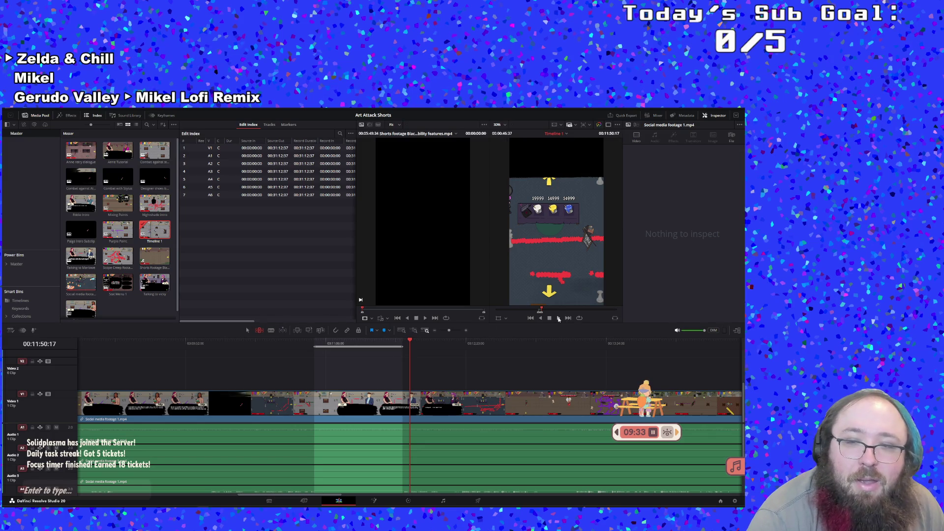
click(559, 319)
scroll(446, 456, down, 2)
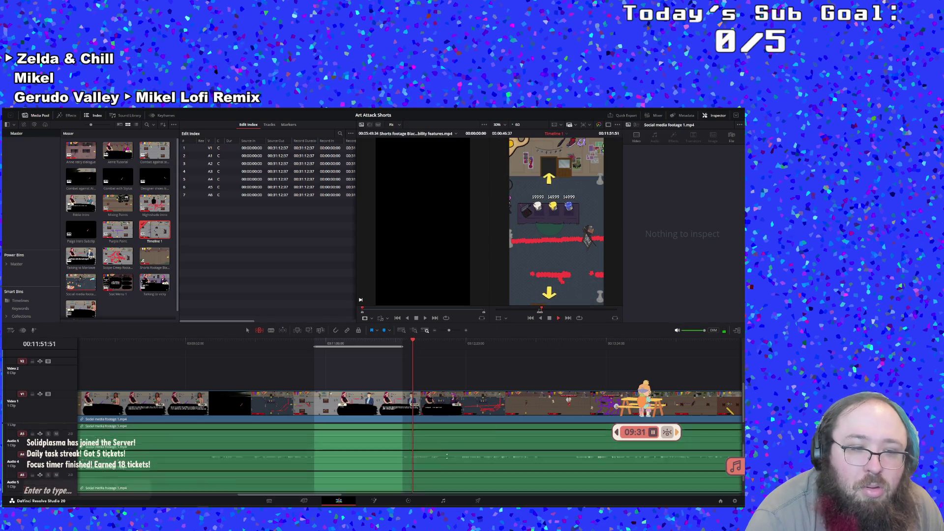
scroll(447, 457, up, 2)
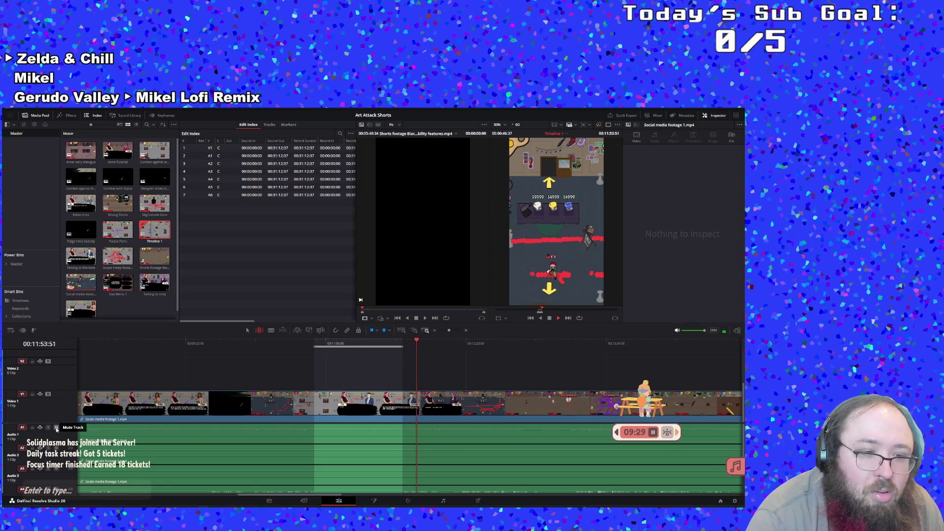
click(56, 428)
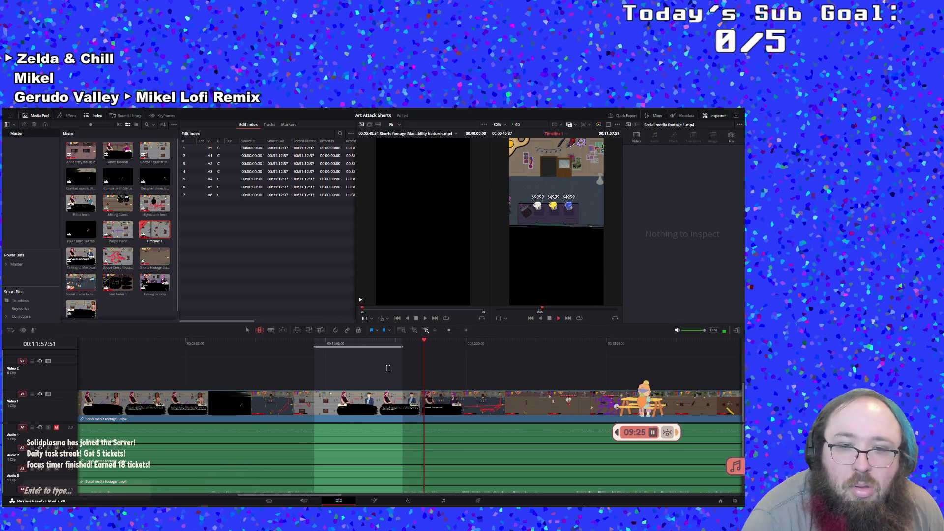
Set an in point at the start of the shop-selling scene and stop playback at its end.
click(409, 341)
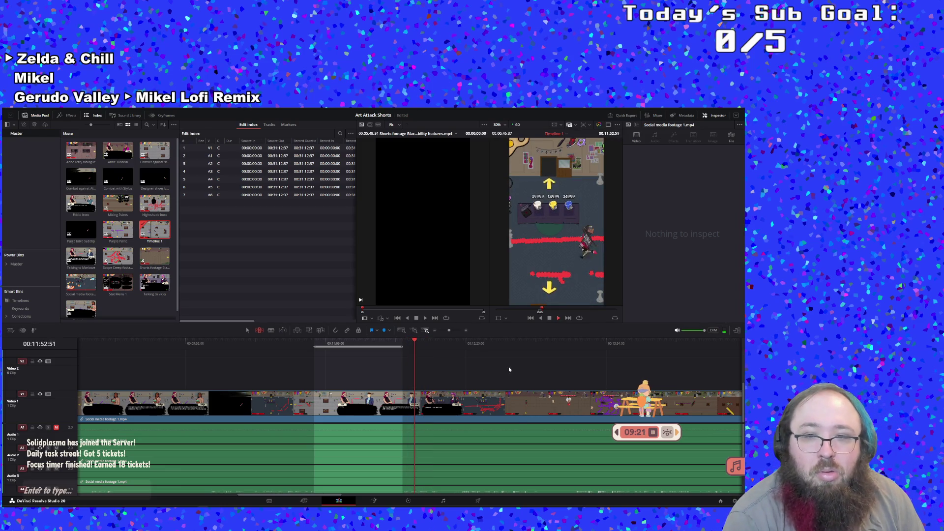
key(i)
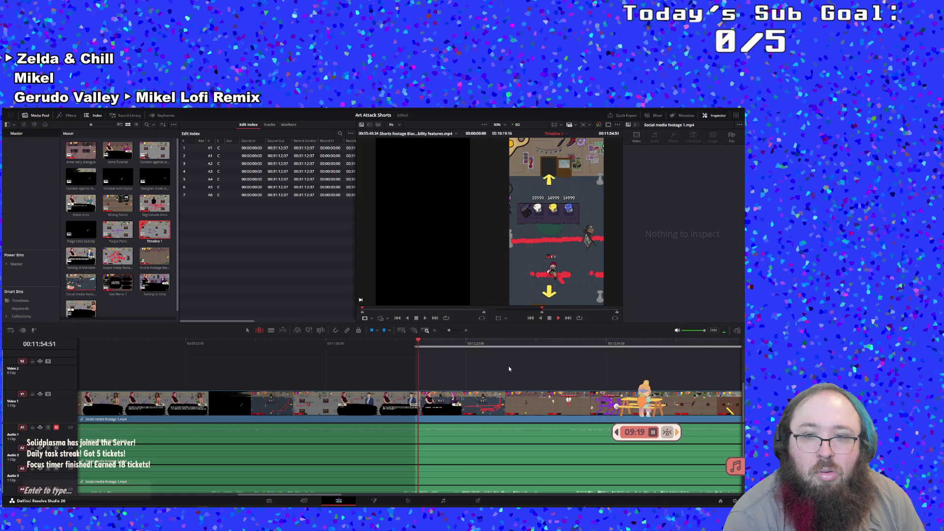
key(i)
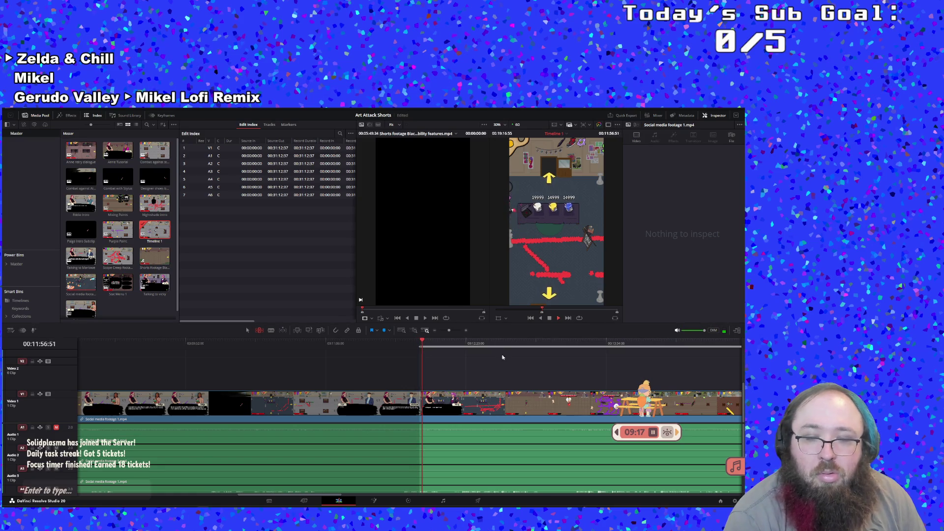
click(413, 344)
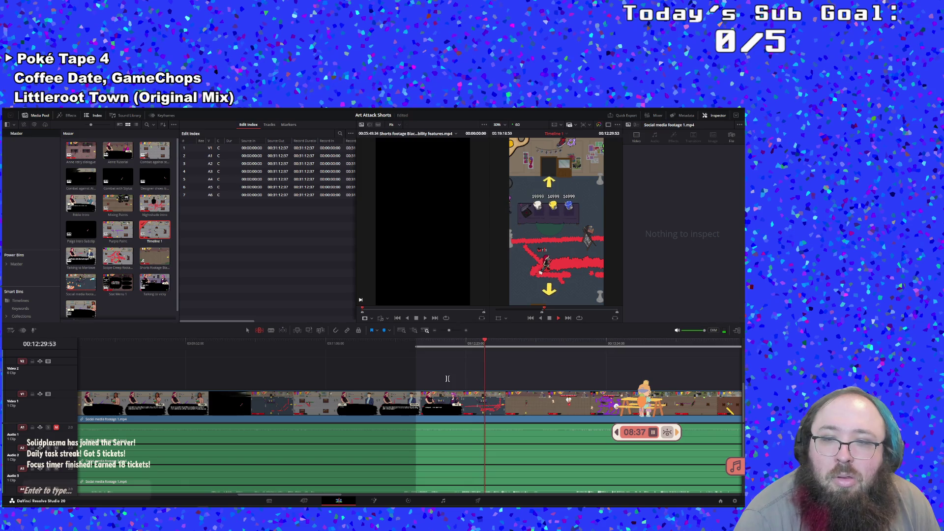
click(462, 345)
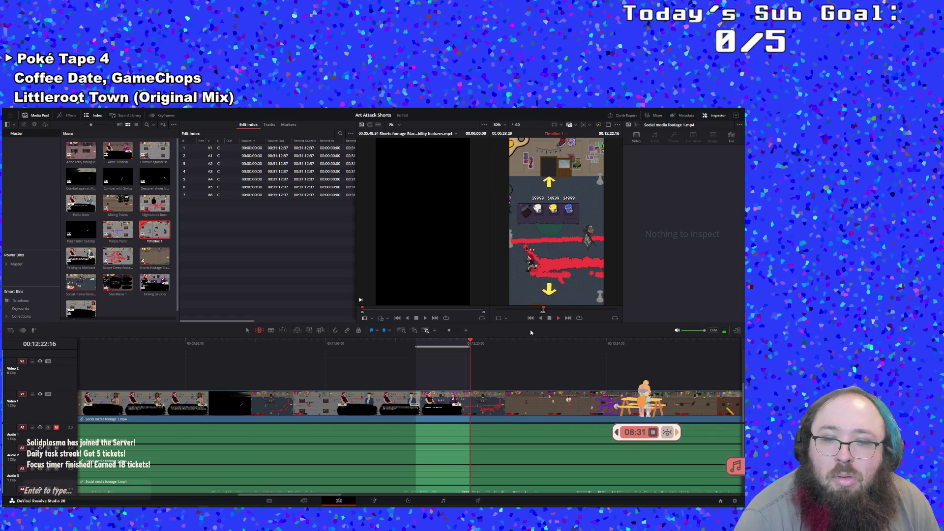
key(space)
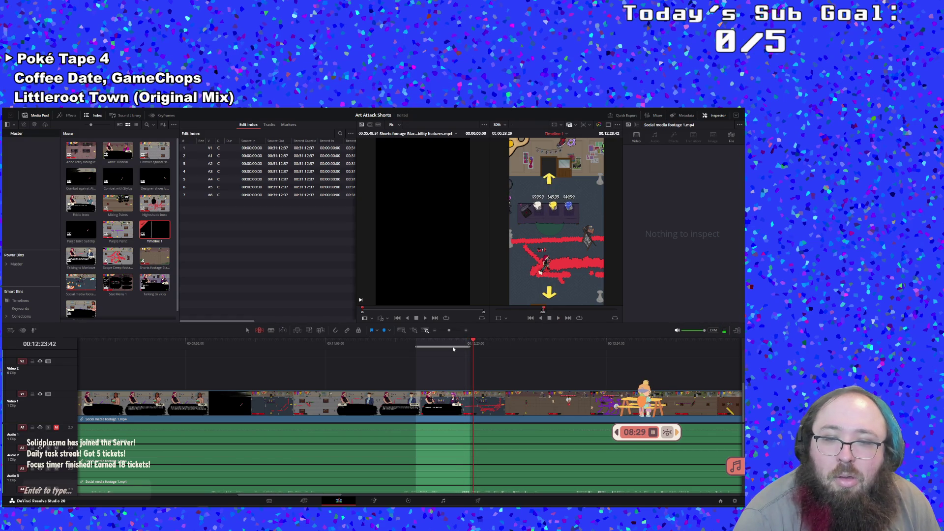
Create a subclip from the marked shop scene and name it 'Selling to Vicky'.
right_click(445, 340)
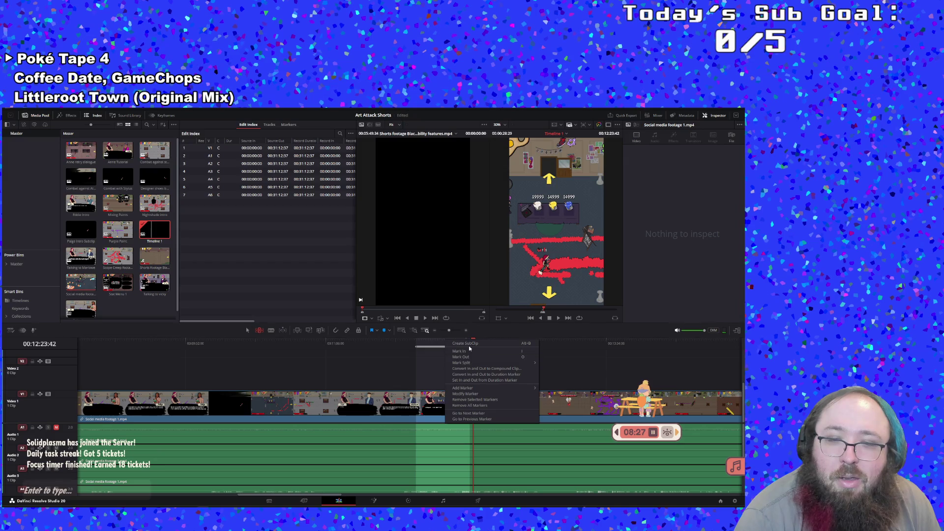
click(465, 344)
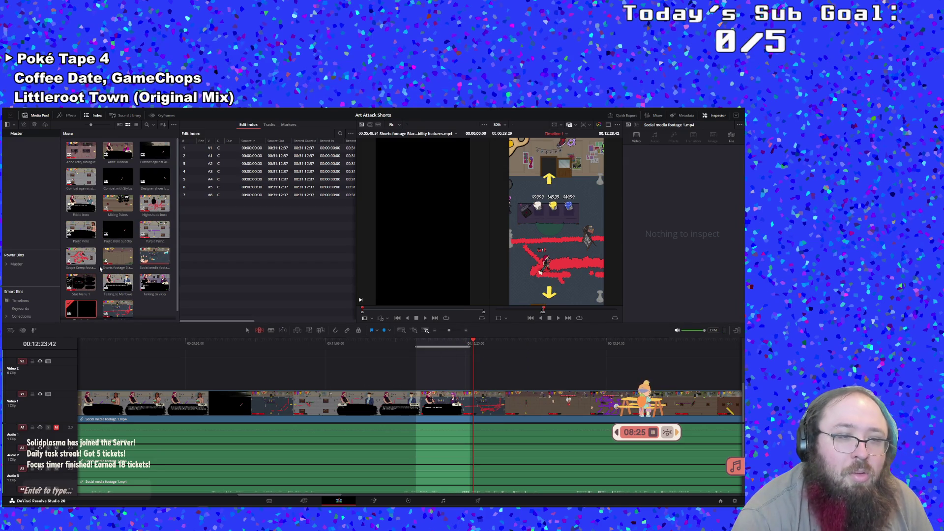
click(90, 311)
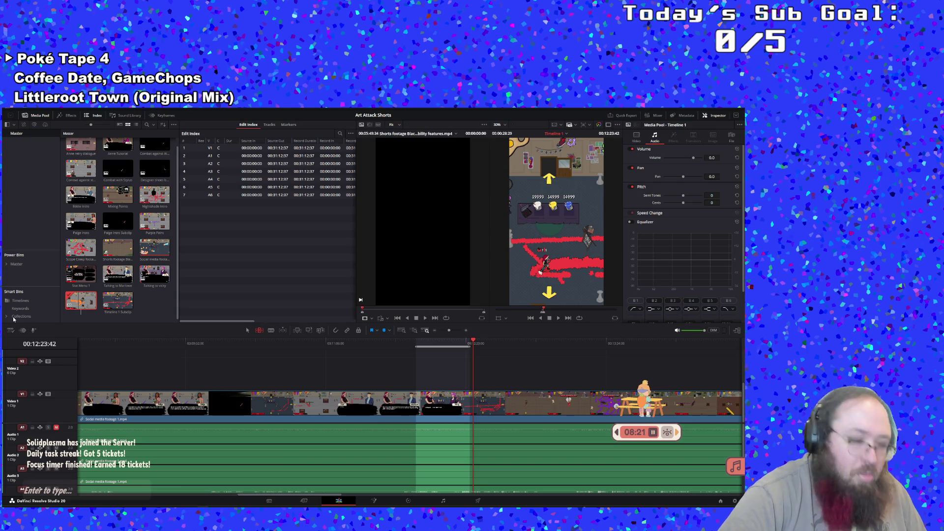
text(Selling to)
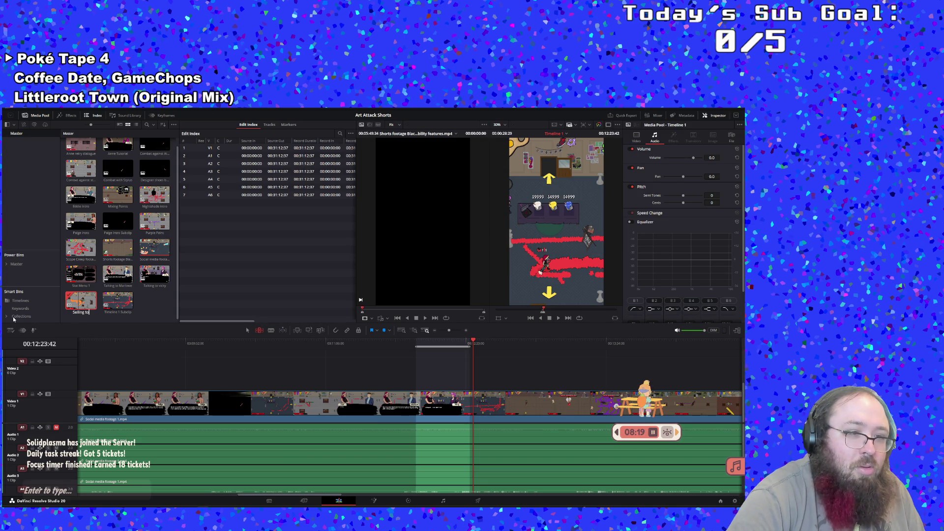
text( Vicky)
key(Return)
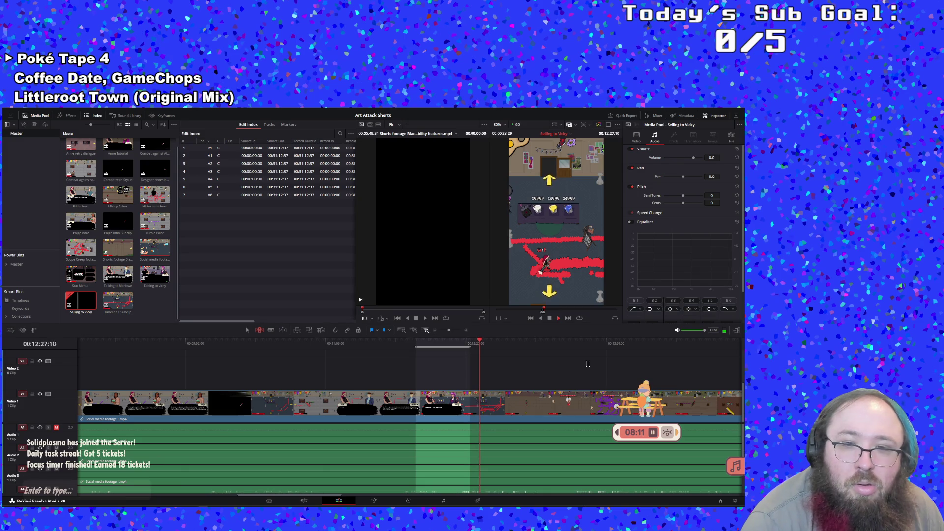
Clear the old marks and set a new in point at about 00:12:46.
click(491, 346)
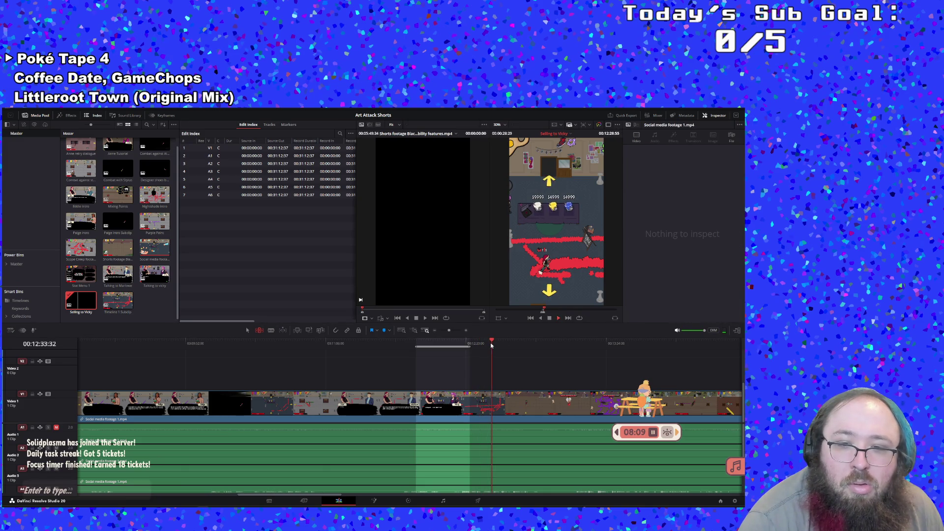
click(502, 344)
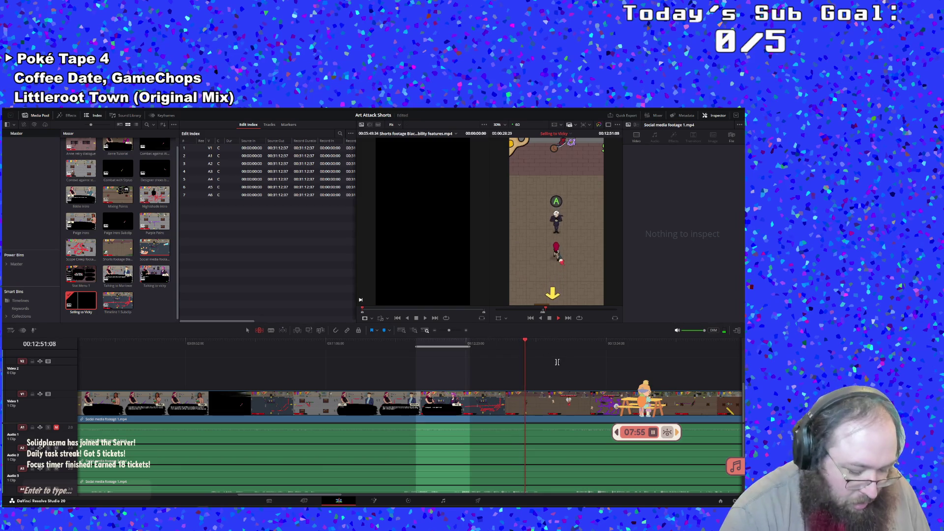
key(i)
click(516, 343)
key(i)
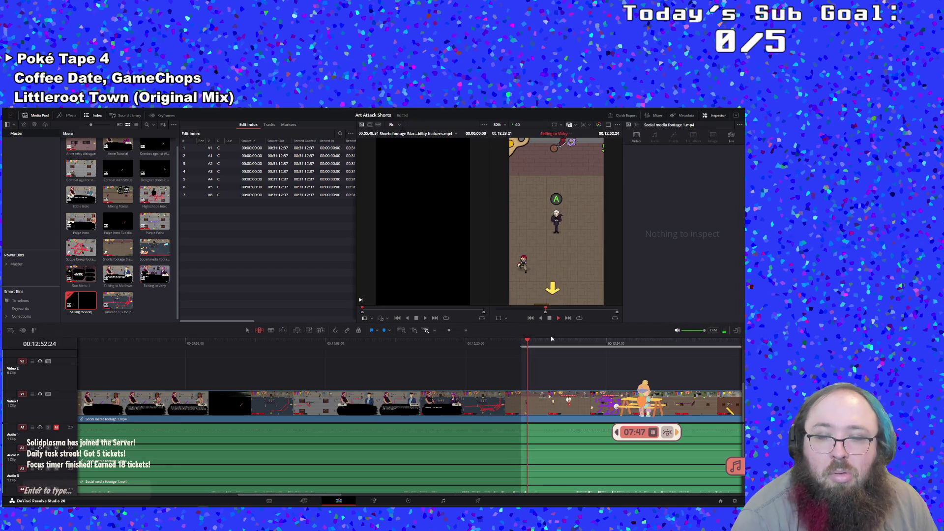
Scrub forward to the scene's end and stop playback at about 00:13:53.
click(581, 342)
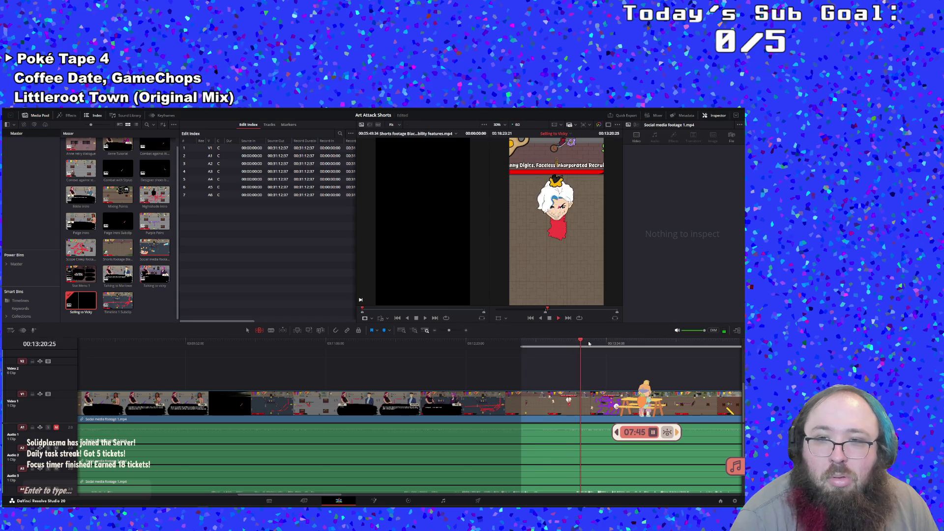
click(674, 344)
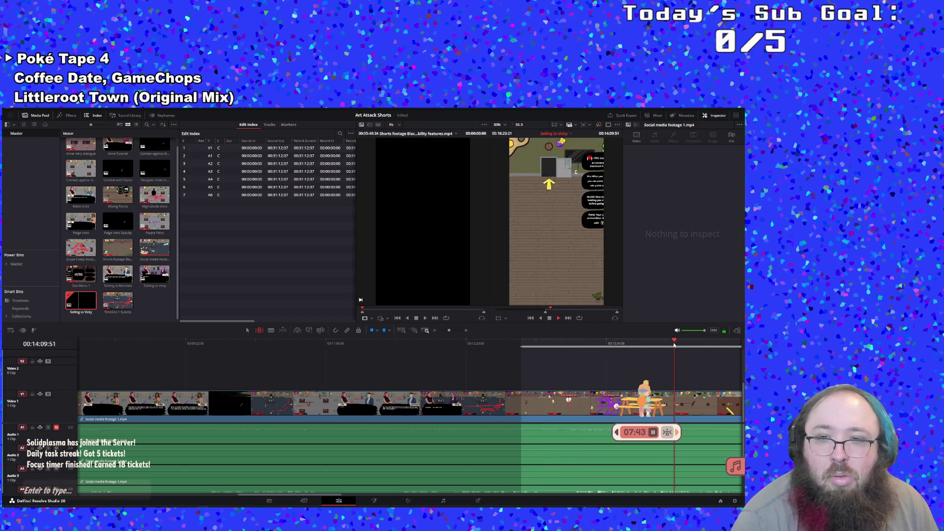
click(648, 344)
click(638, 343)
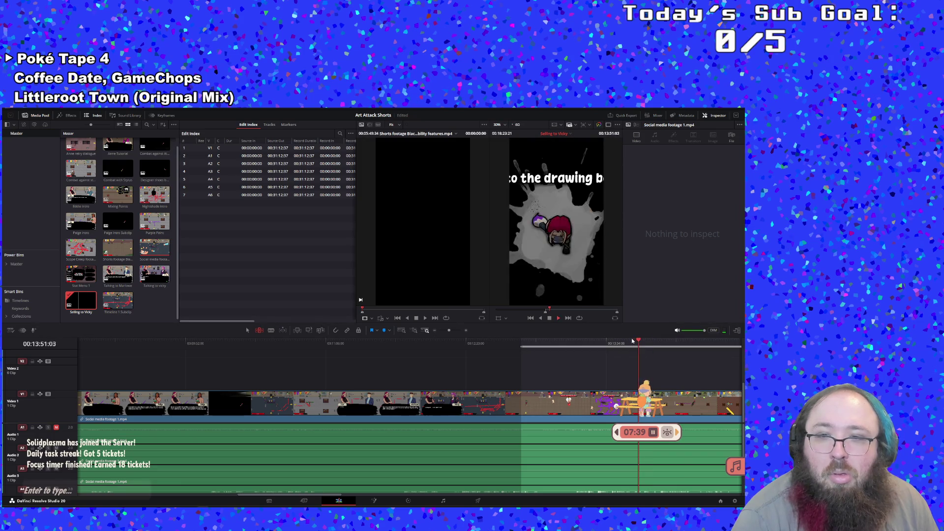
click(634, 343)
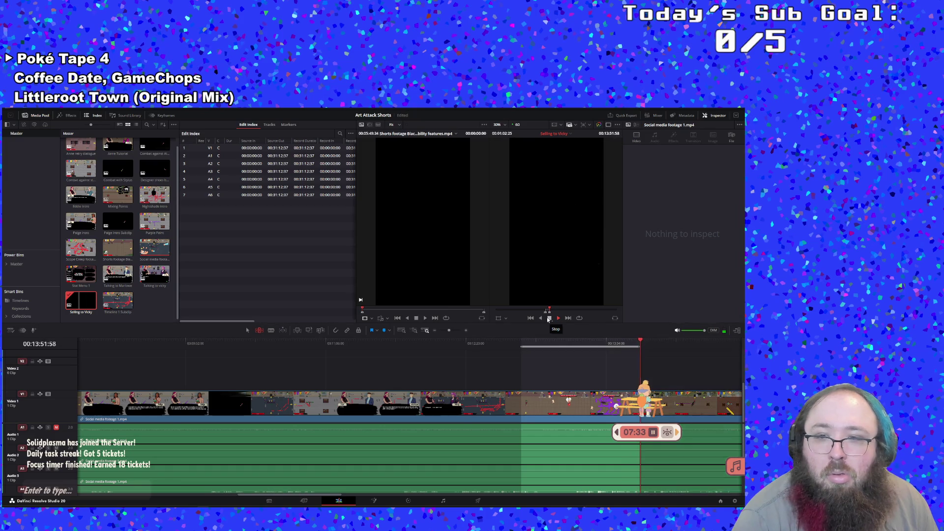
click(550, 319)
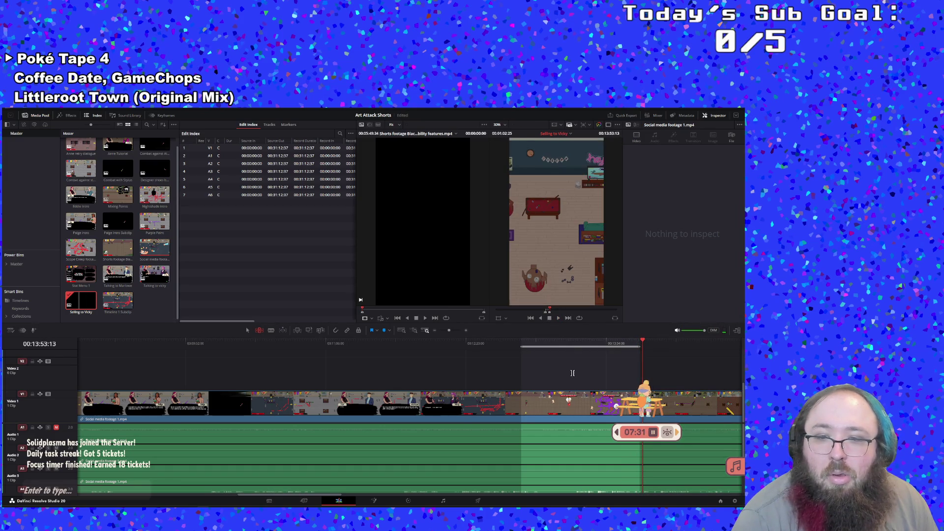
Create a subclip from the marked gameplay range and open it.
right_click(555, 343)
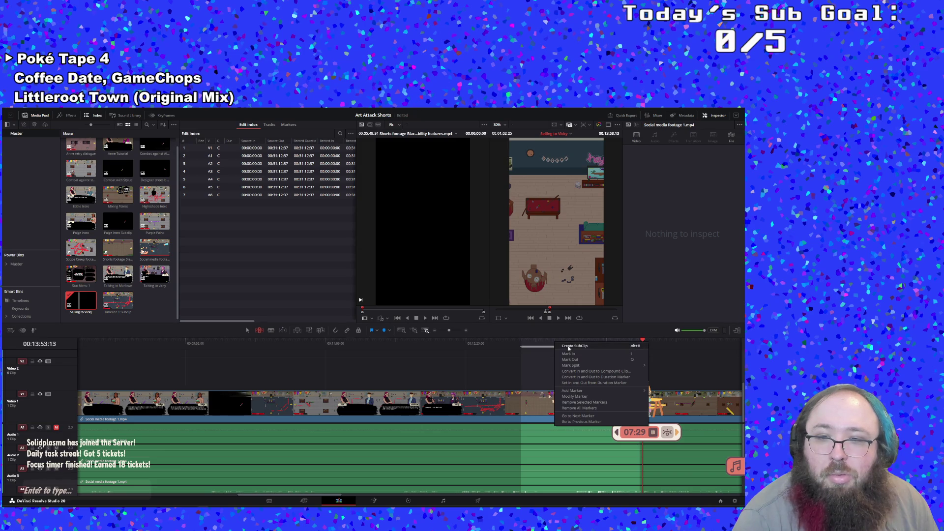
click(568, 347)
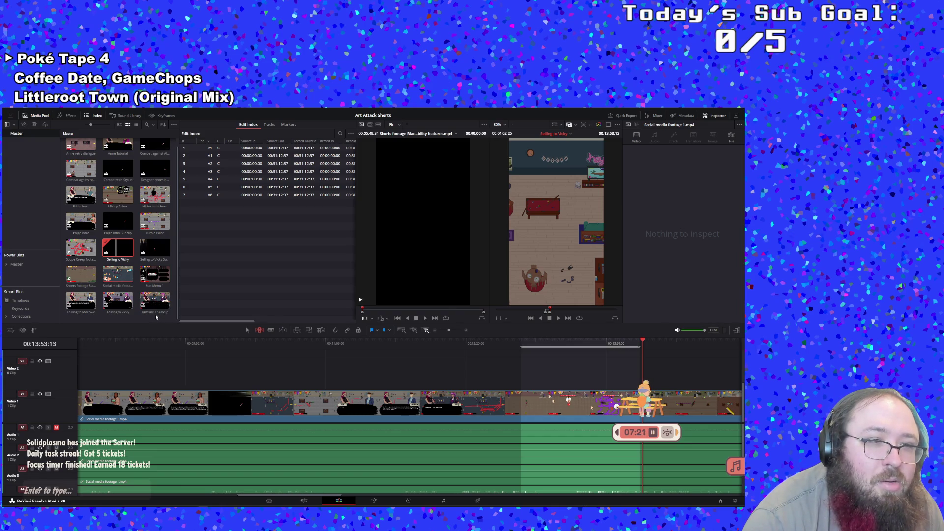
double_click(155, 313)
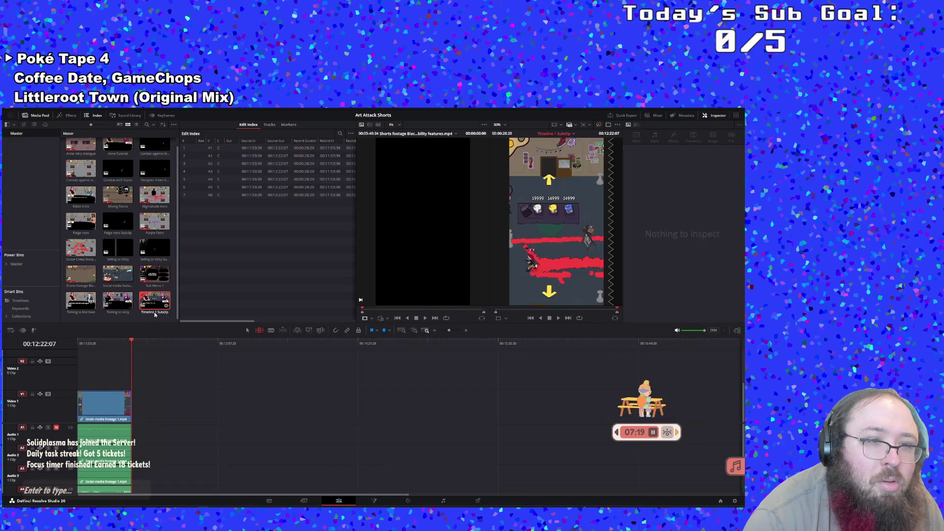
Rename the new subclip 'Selling to Boss' and open the Selling to Vicky subclip.
click(155, 313)
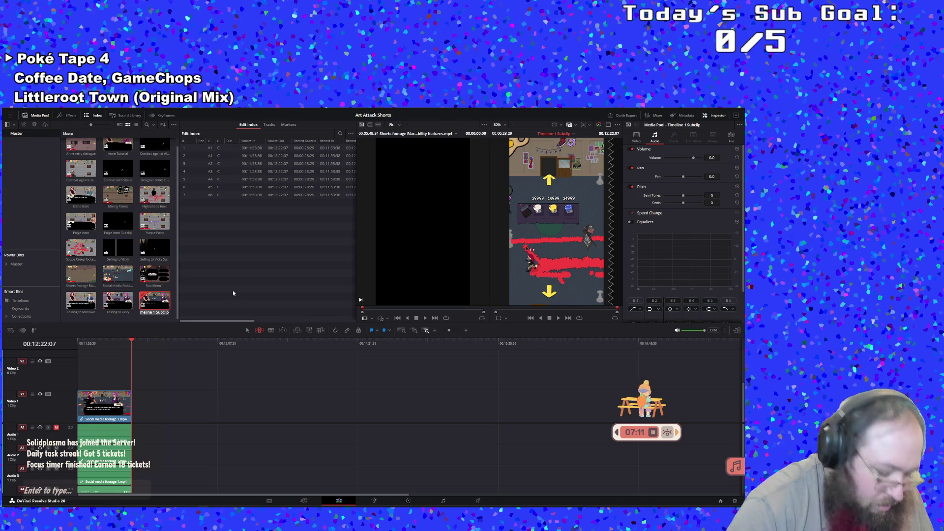
text(Selling To)
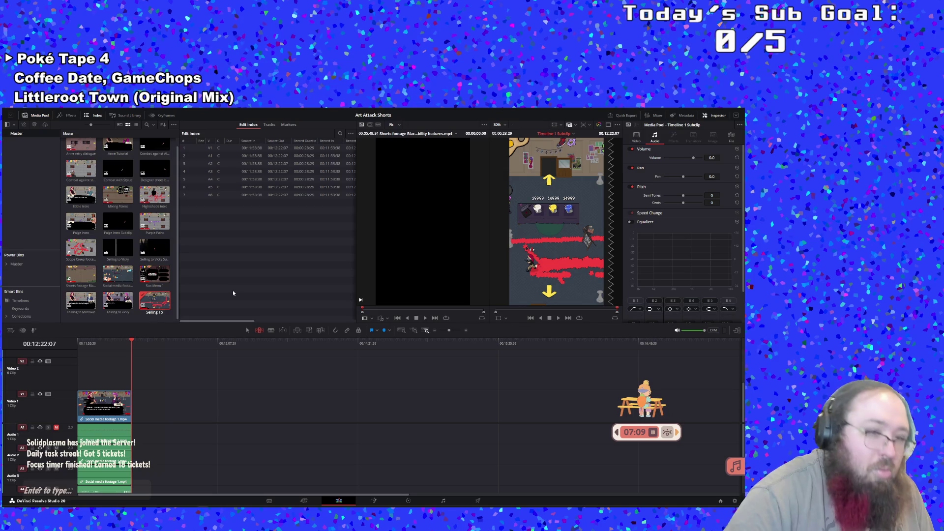
text( b)
key(BackSpace)
key(BackSpace)
key(BackSpace)
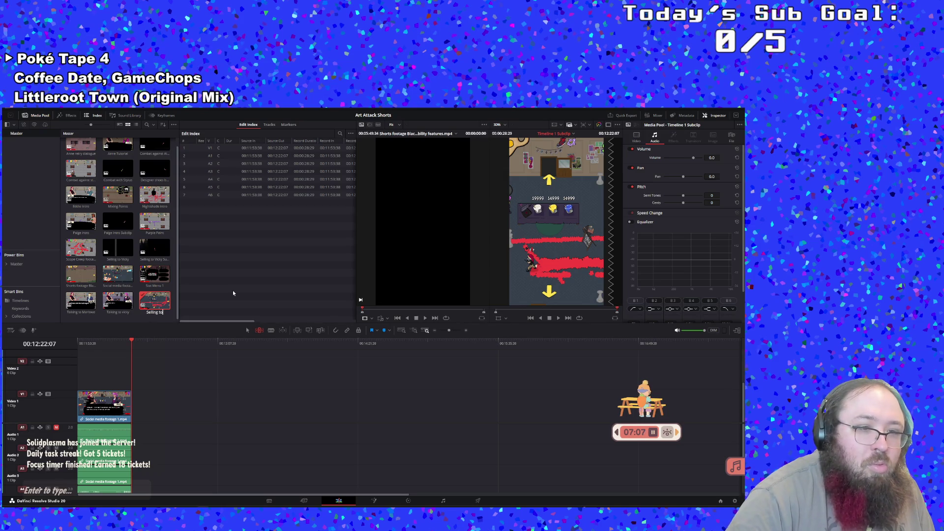
text(to Boss)
key(Return)
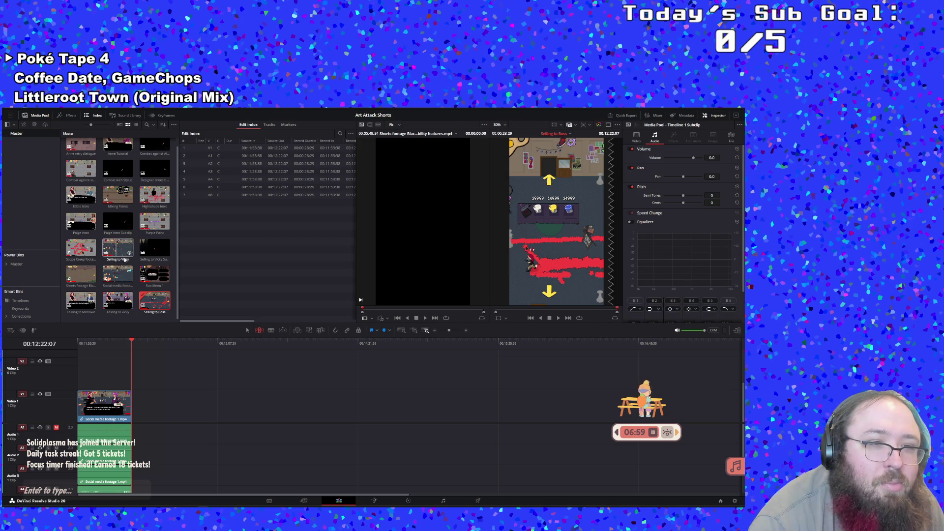
double_click(123, 260)
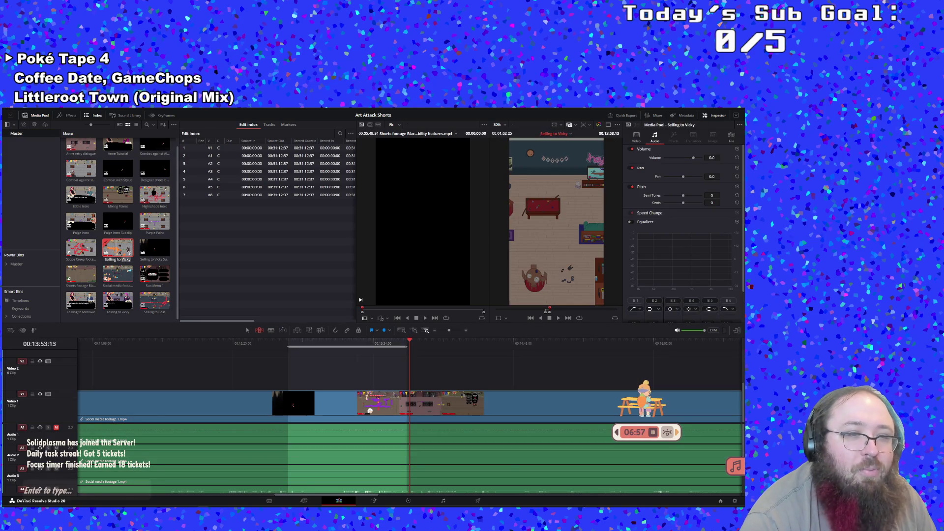
Undo the mistaken rename so the timeline reads Timeline 1, then select the Selling to Vicky subclip.
key(ctrl+z)
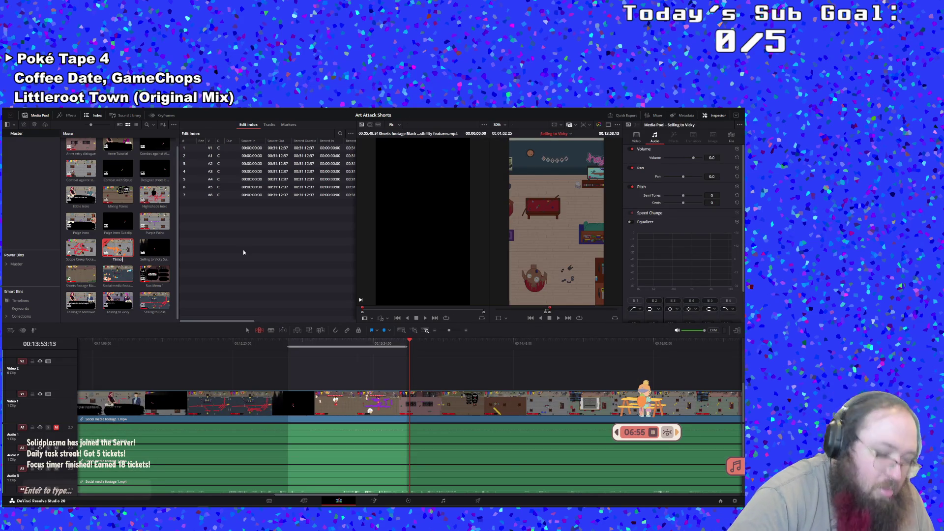
key(Return)
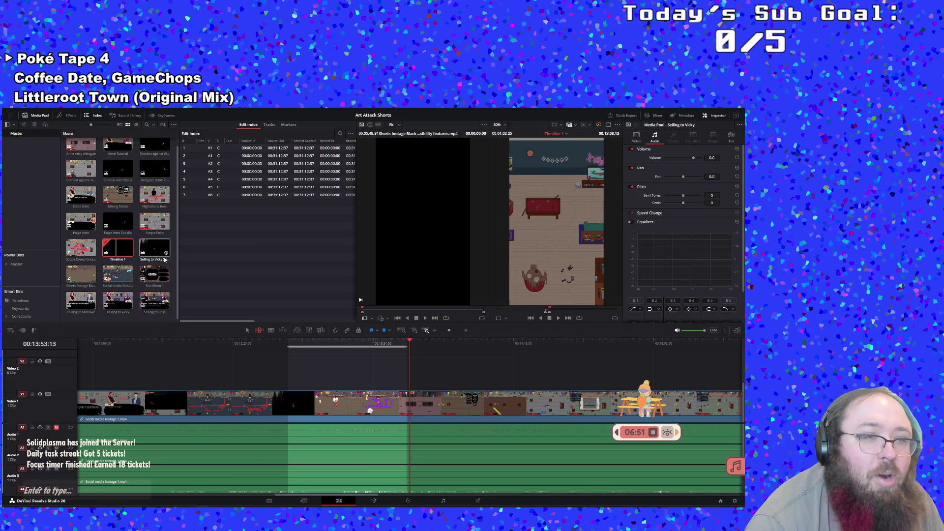
scroll(158, 209, up, 1)
scroll(161, 238, down, 1)
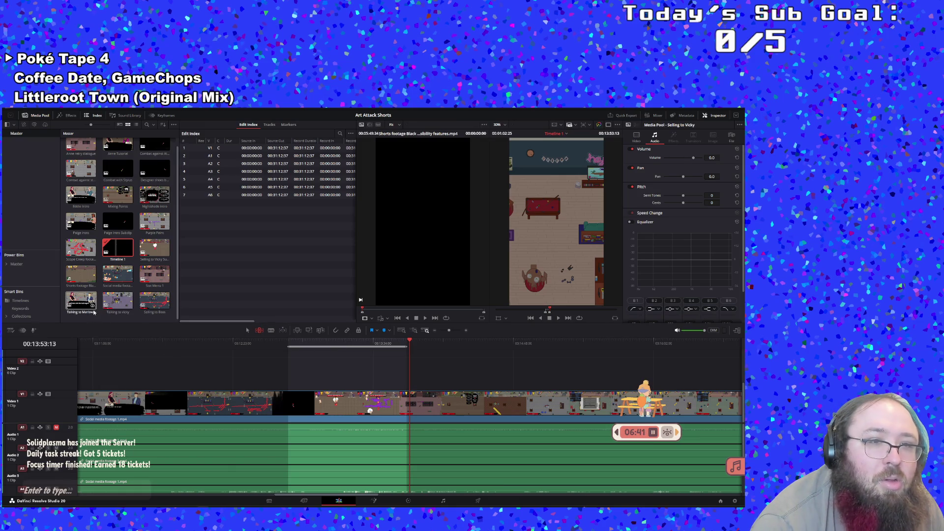
scroll(107, 308, up, 1)
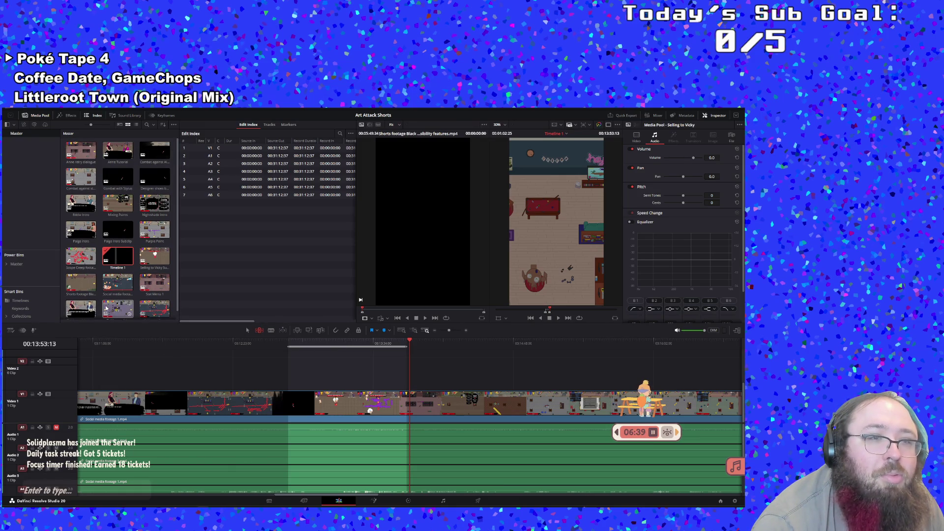
scroll(106, 308, down, 1)
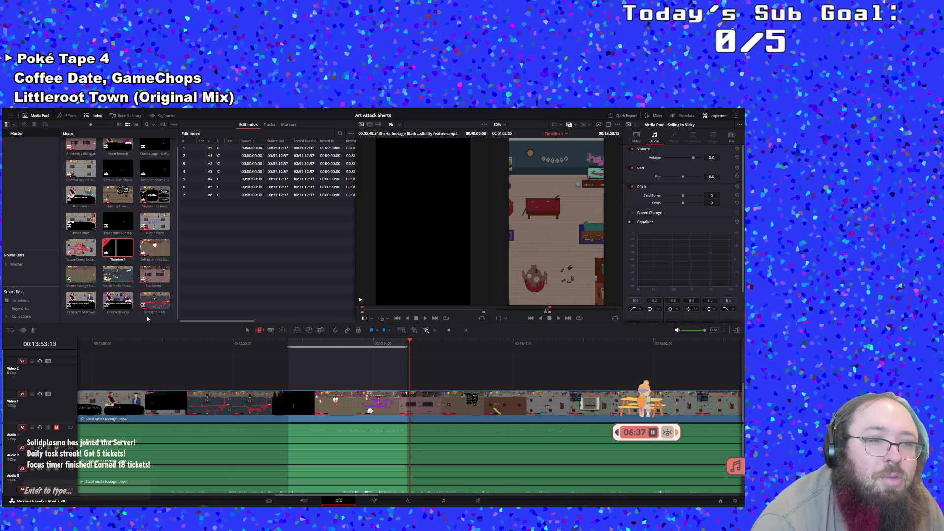
click(146, 260)
Retitle the Selling to Vicky subclip as 'Lose Boss Fight' and reopen the full Timeline 1 footage.
double_click(145, 259)
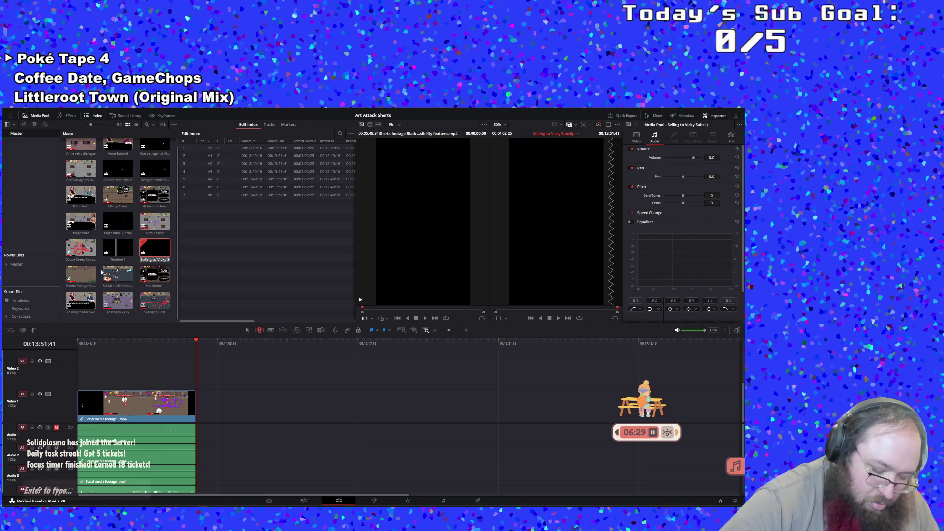
key(BackSpace)
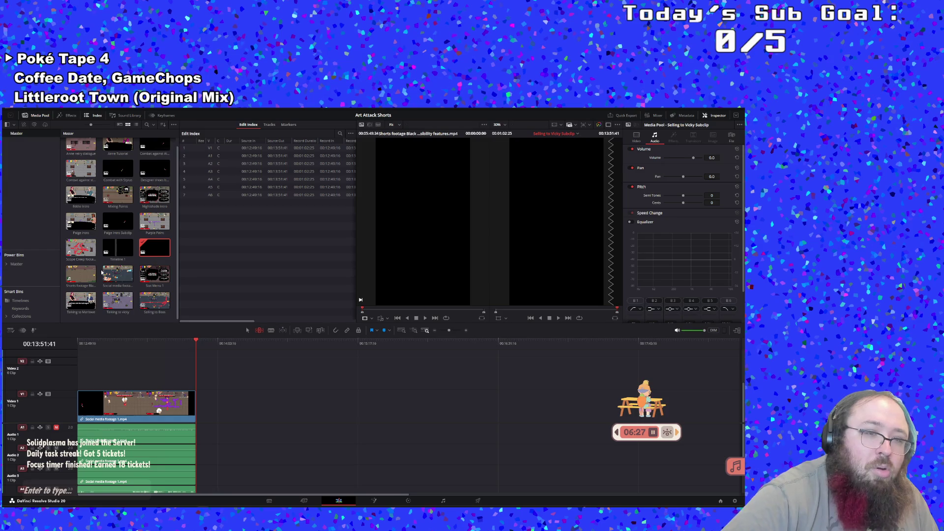
text(Lose Boss Fight)
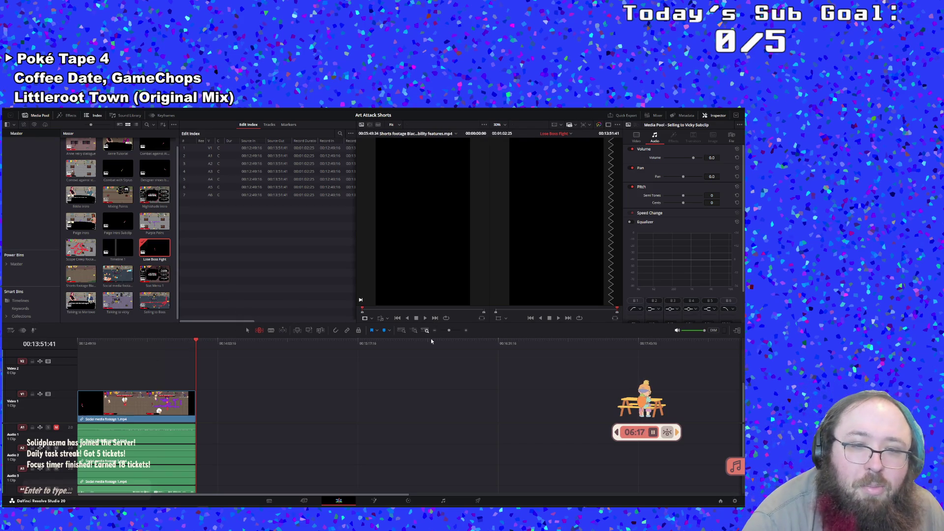
double_click(128, 255)
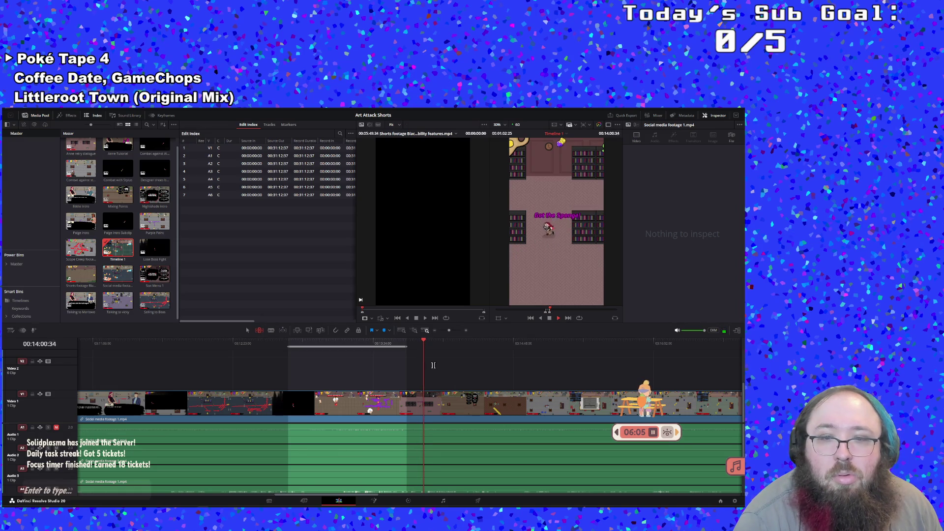
Mark an in point near 13:57 on Timeline 1 and stop playback around 14:03.
click(416, 342)
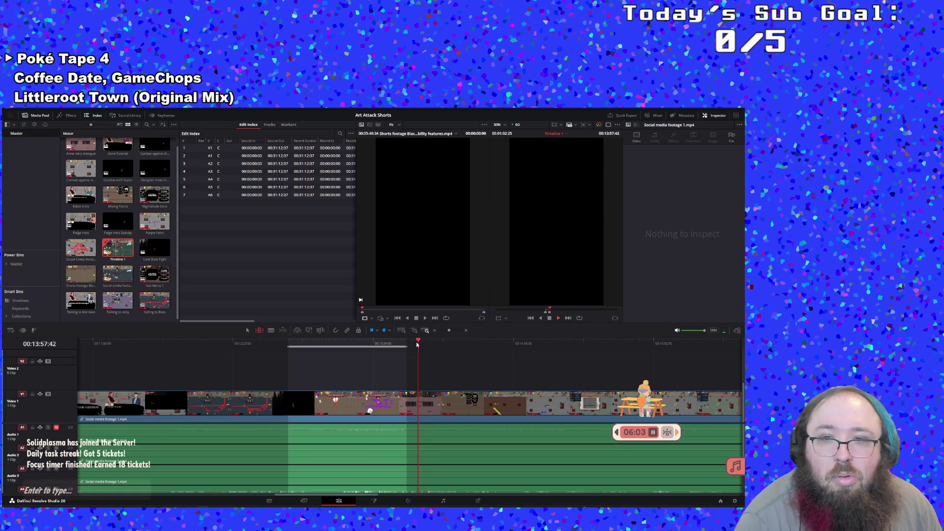
click(417, 343)
key(i)
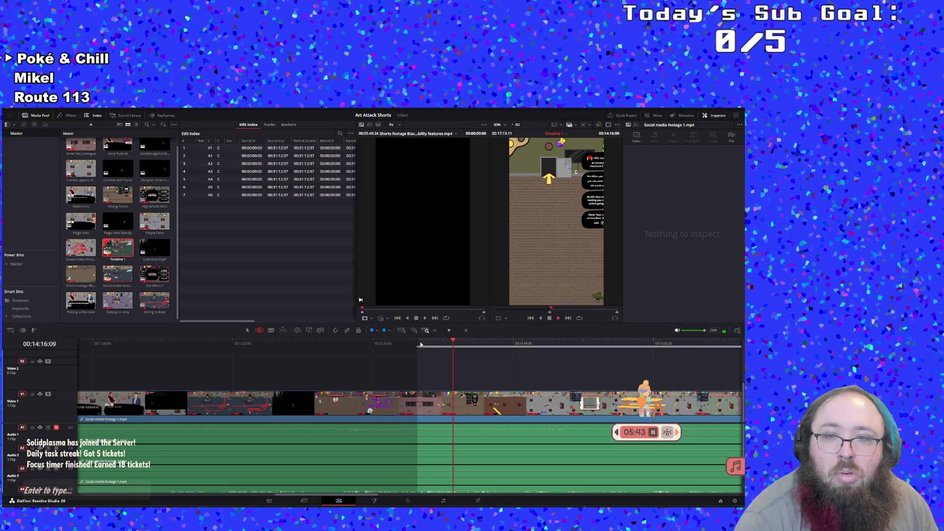
click(420, 344)
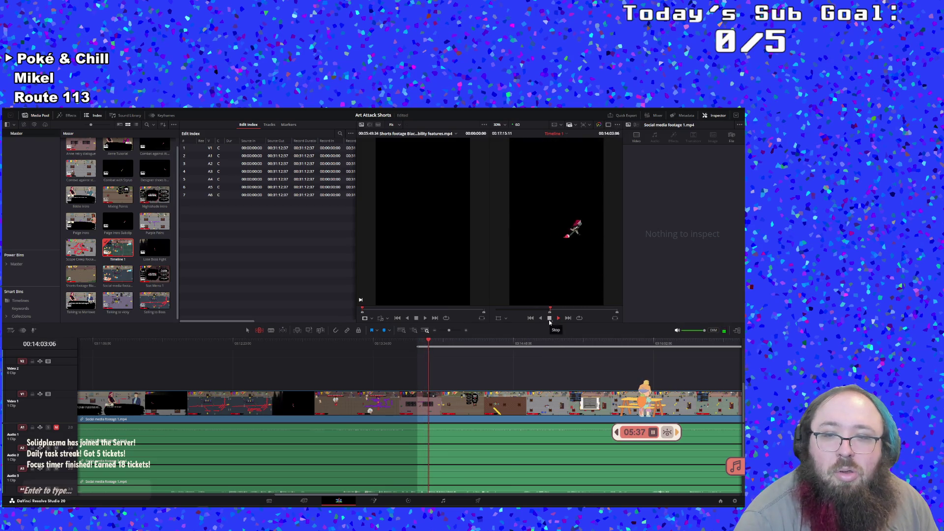
click(550, 319)
Create a subclip from the marked range, clear the in/out marks, and open the new subclip.
right_click(425, 342)
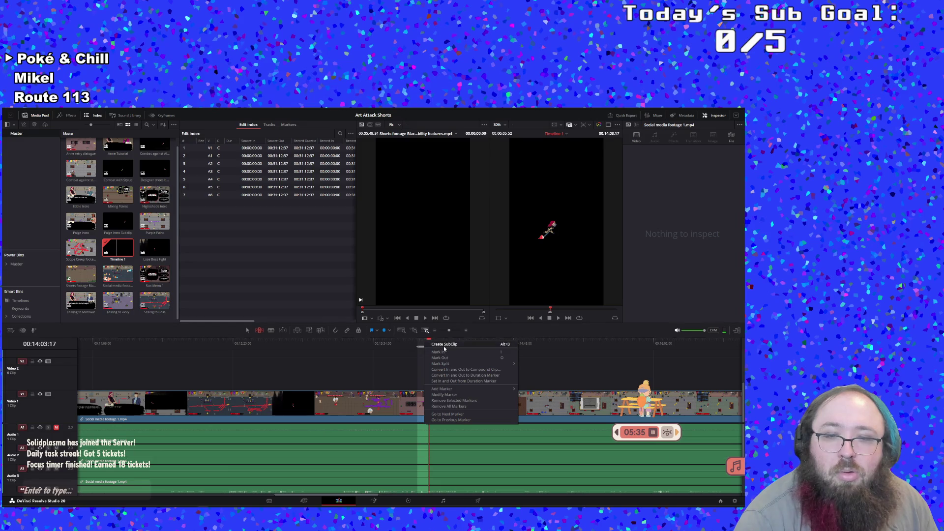
click(443, 345)
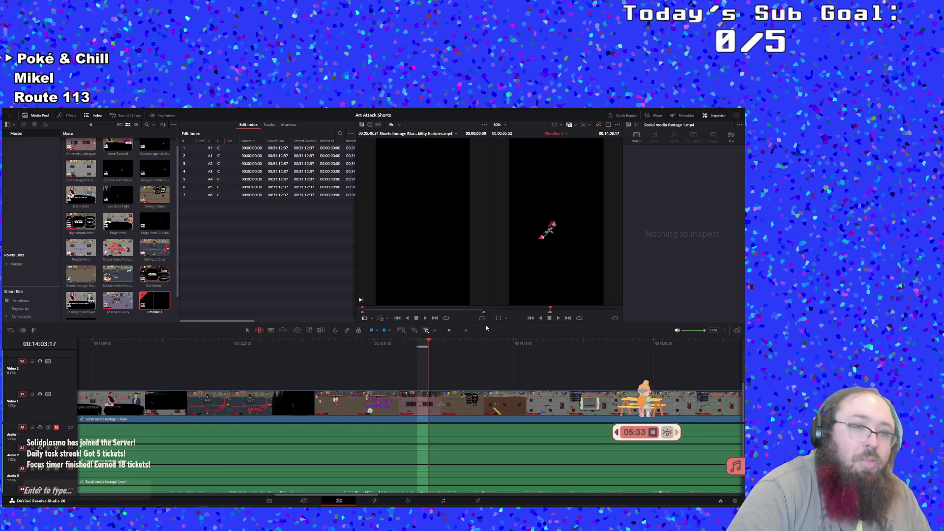
key(alt+x)
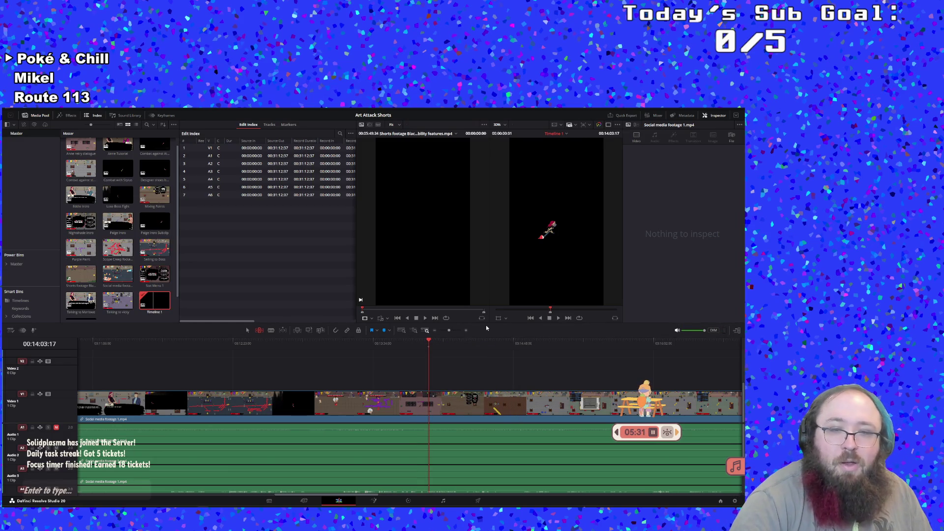
scroll(116, 299, down, 1)
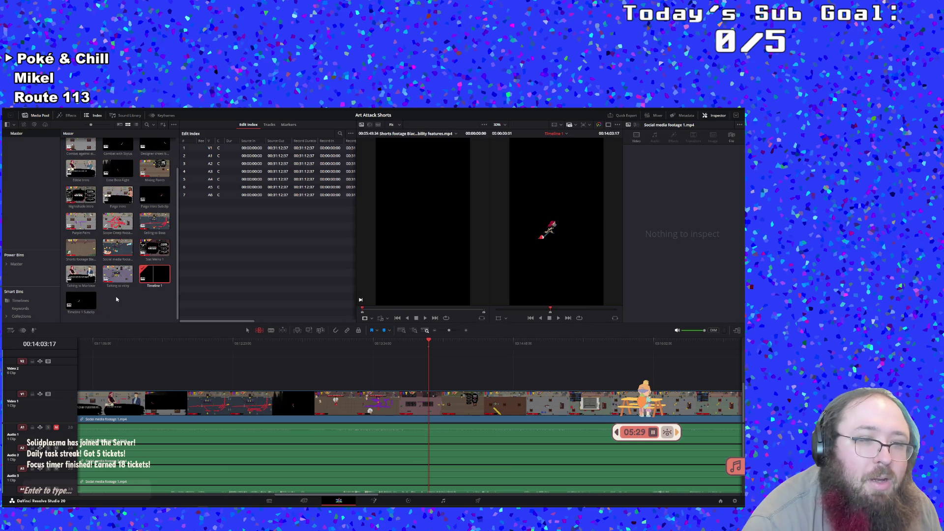
double_click(82, 303)
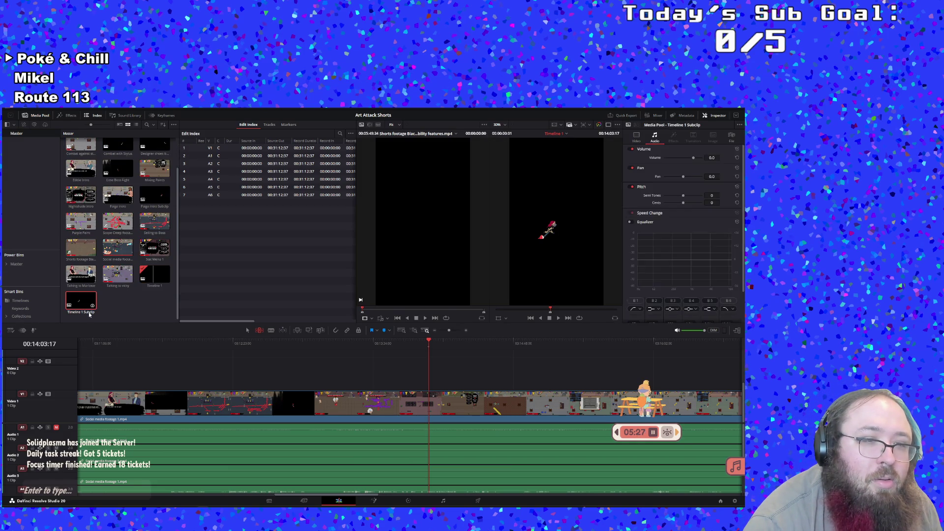
Name the subclip 'Pick Up Sponge', play it to check, then reopen Timeline 1.
click(89, 313)
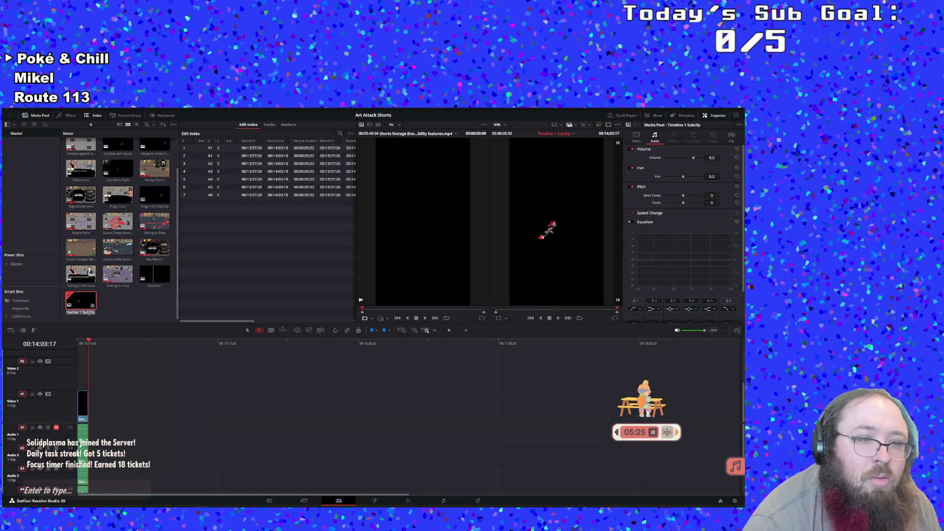
text(Pick Up Sponge)
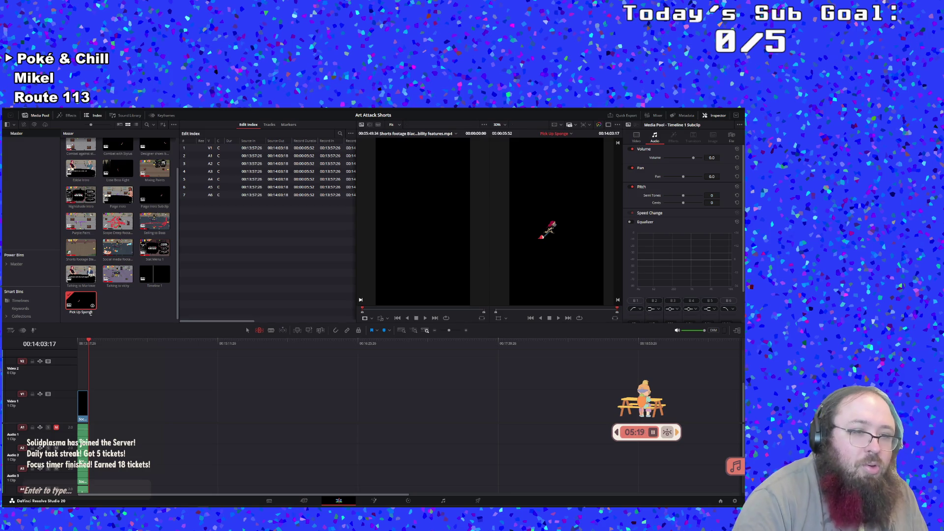
drag(82, 345, 75, 344)
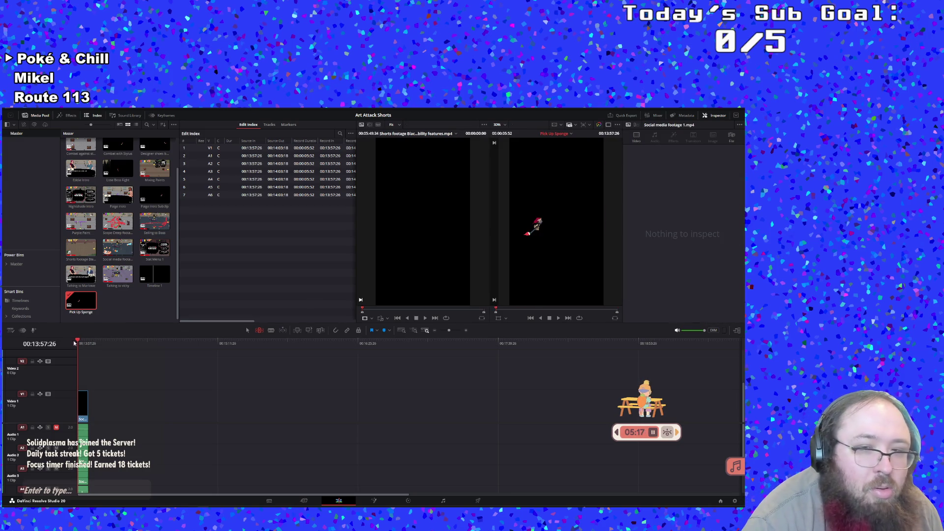
click(559, 319)
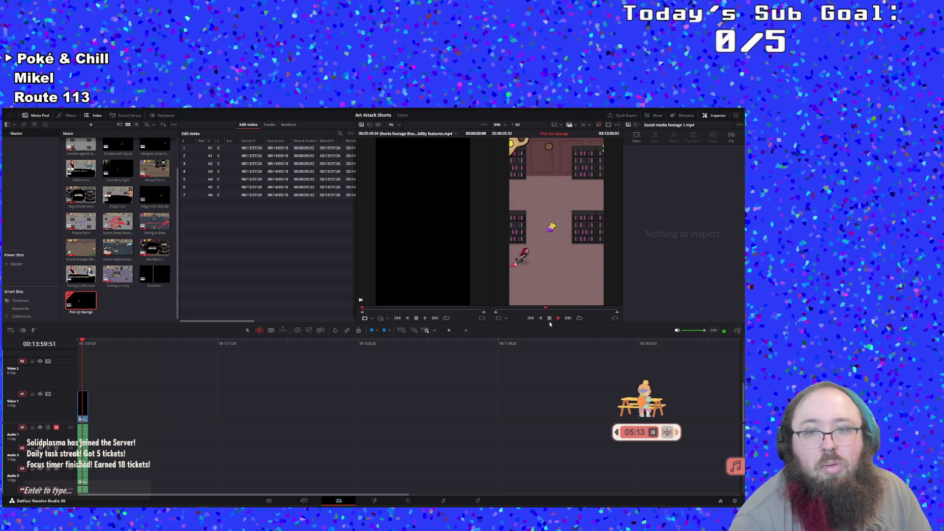
click(549, 320)
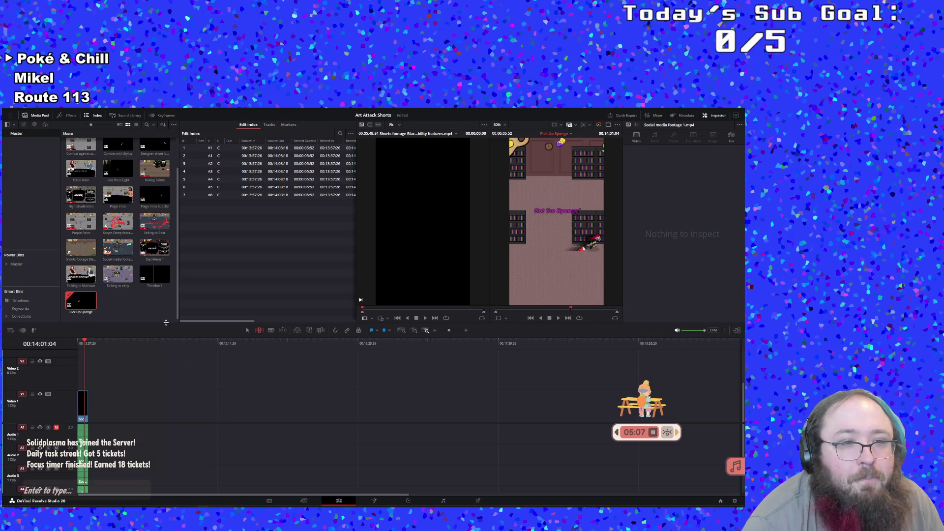
double_click(156, 269)
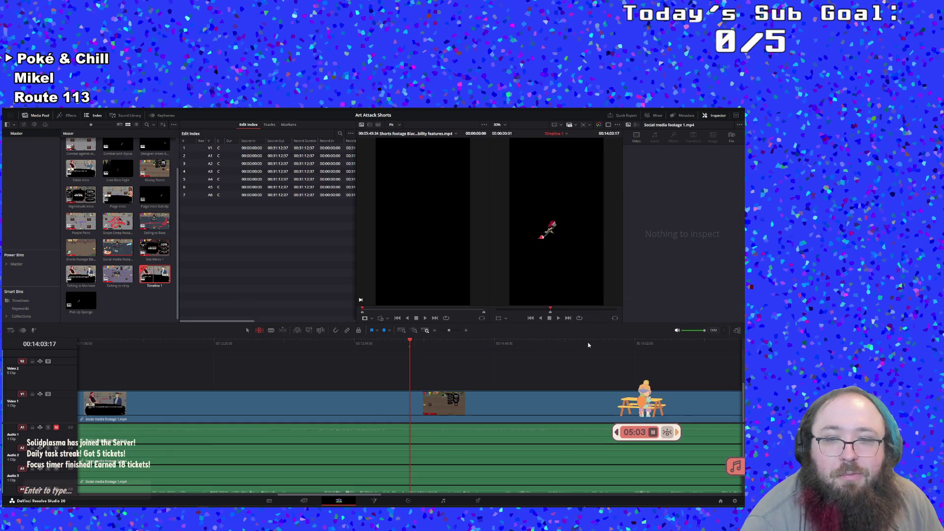
Replay and scrub Timeline 1 around 14:00–14:22 to review the stretch after the sponge pickup.
key(space)
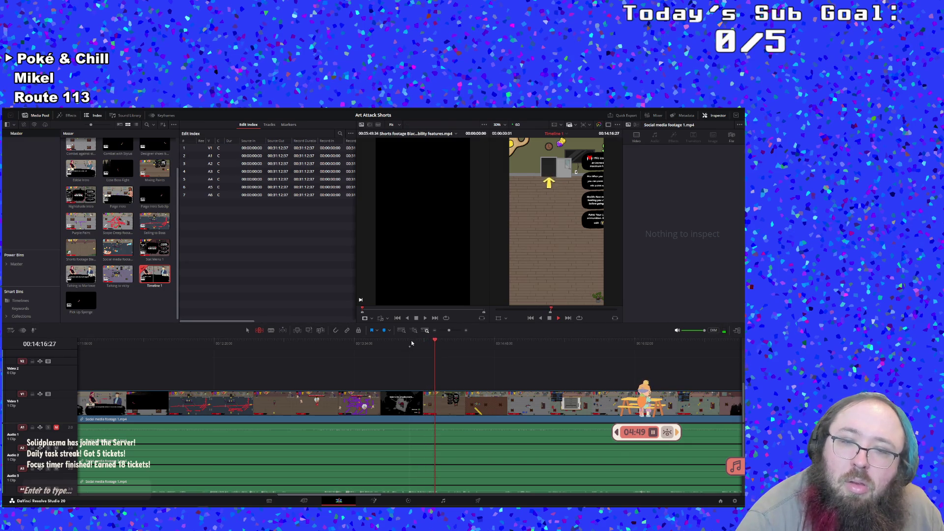
mouse_move(410, 345)
mouse_down()
mouse_move(428, 350)
mouse_move(413, 347)
mouse_up()
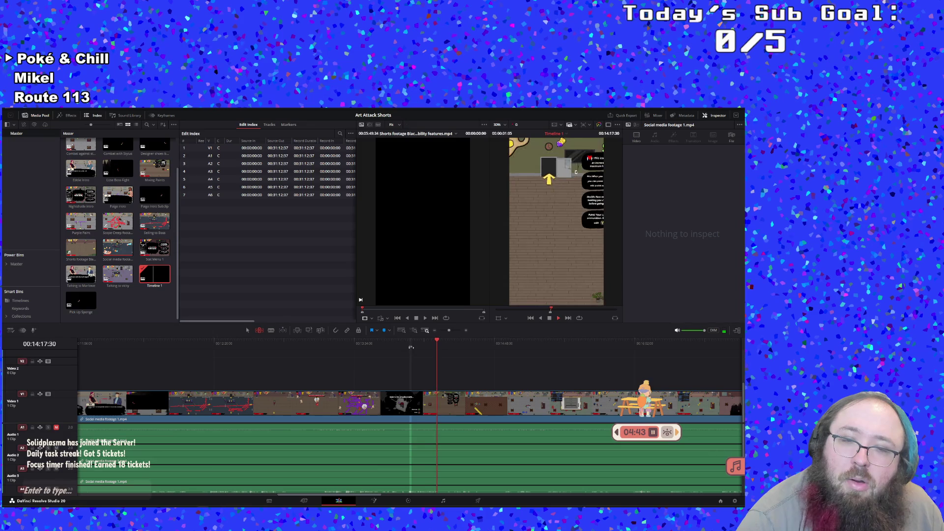
key(l)
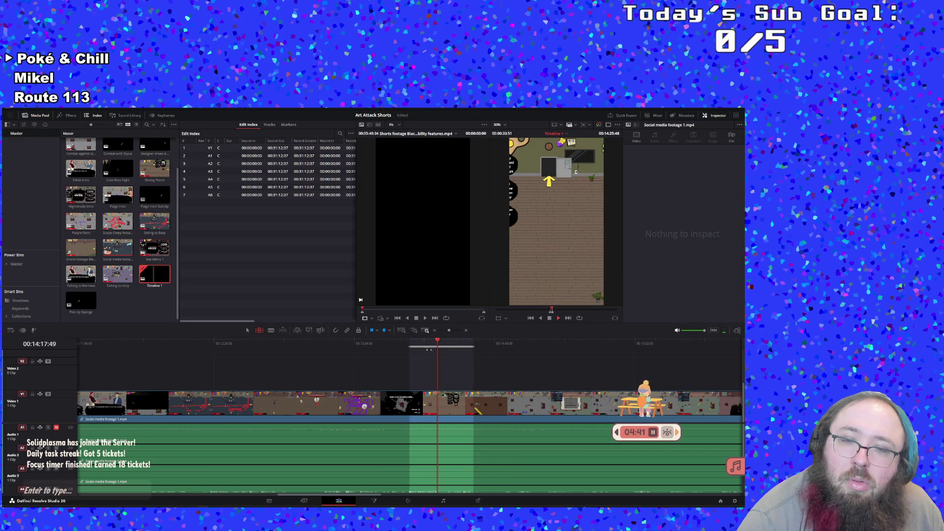
key(space)
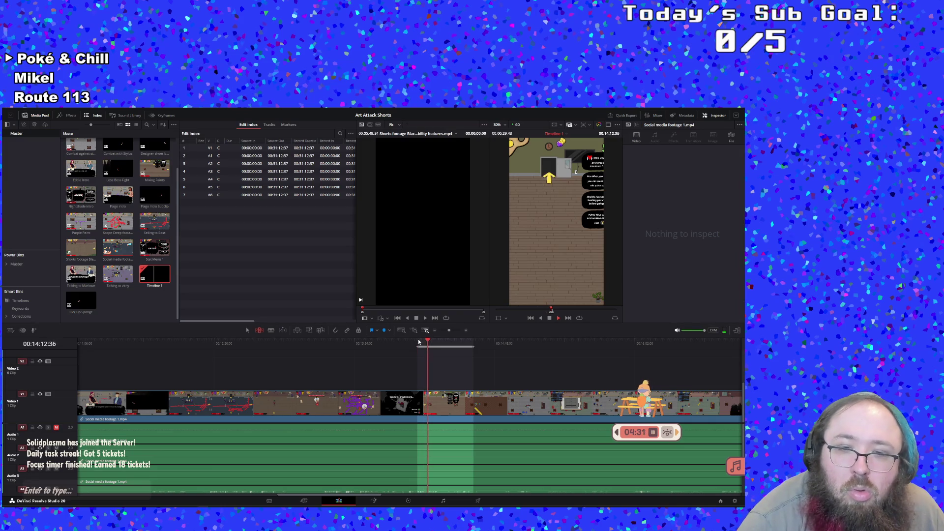
click(419, 343)
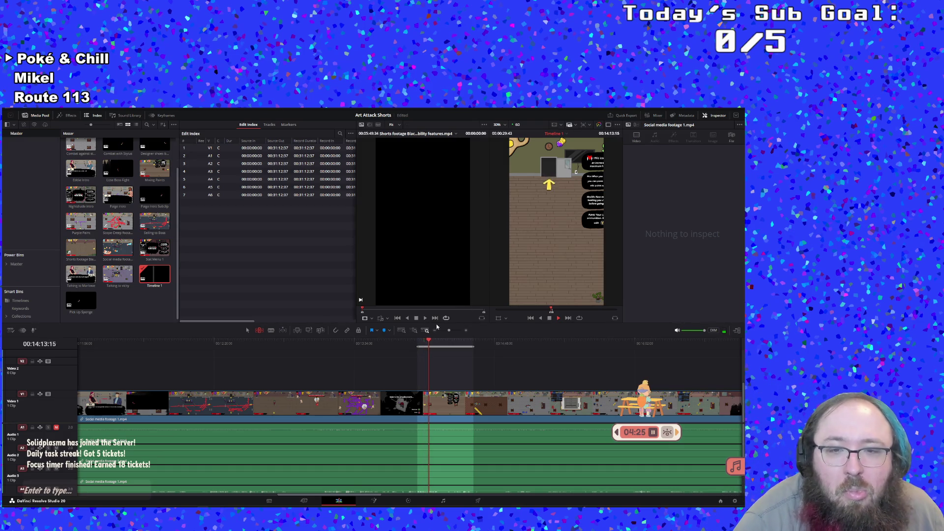
click(404, 344)
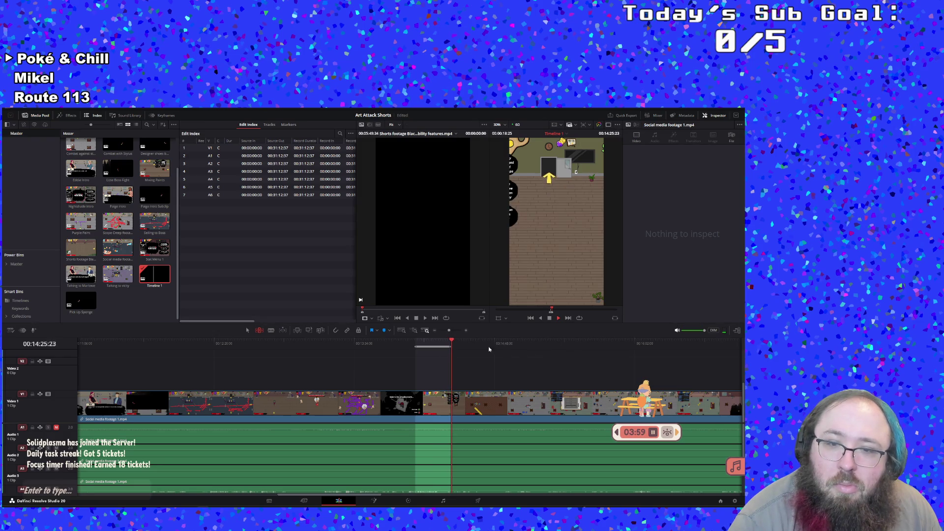
click(442, 341)
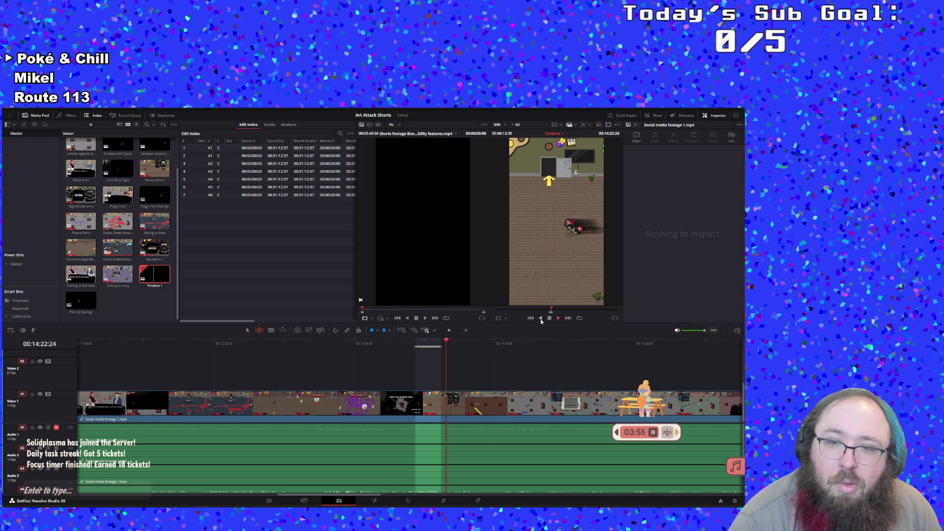
Create a subclip from the marked range and name it 'BFA Pickup'.
right_click(429, 346)
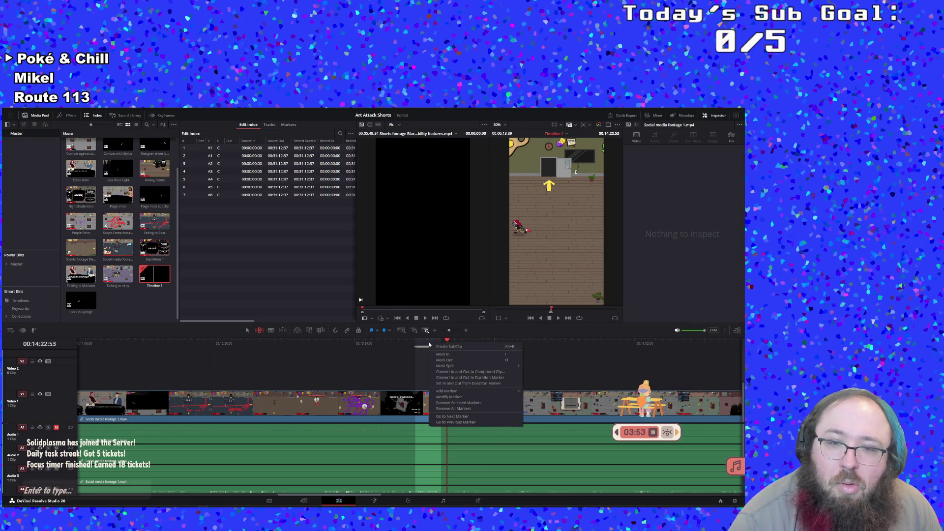
click(452, 347)
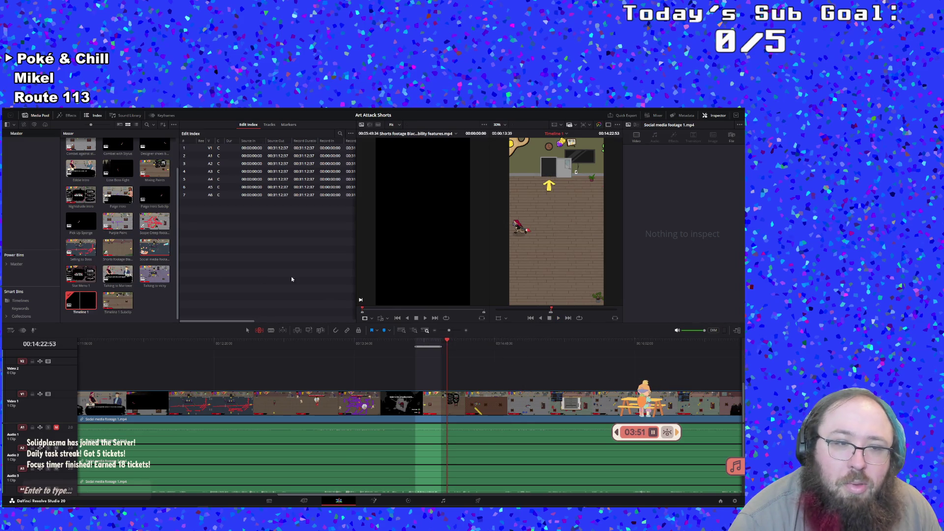
double_click(127, 312)
click(121, 313)
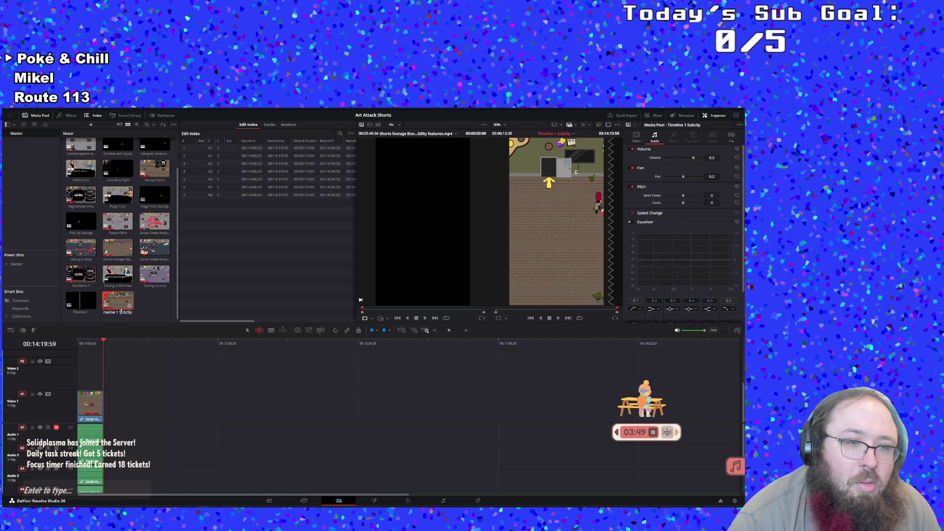
text(B)
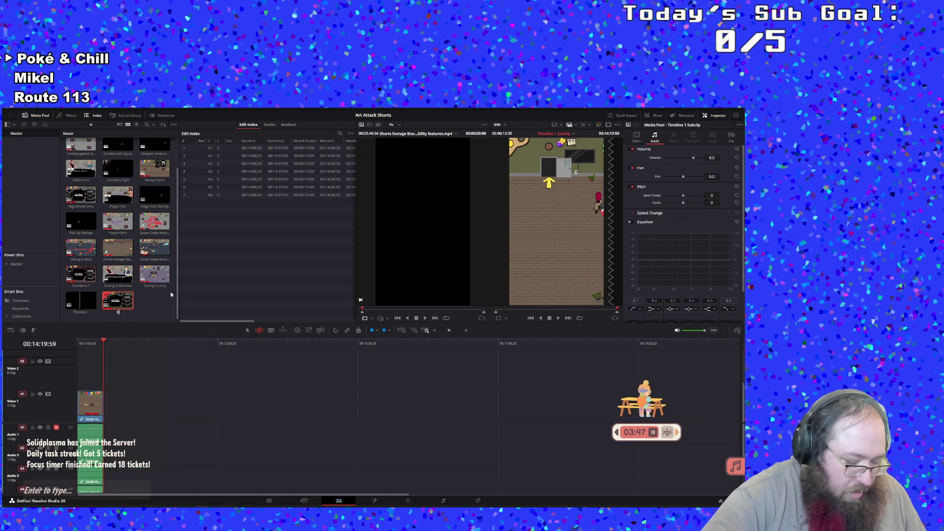
text(FA Pickup)
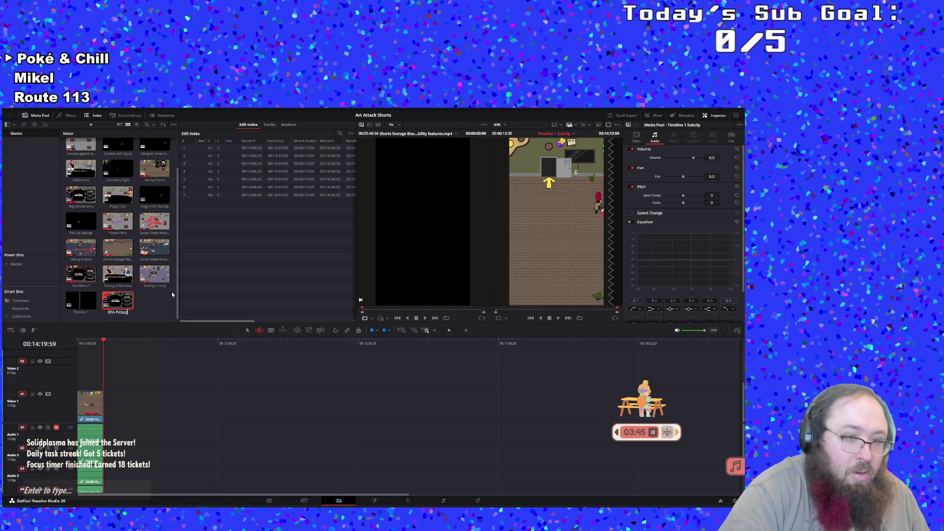
key(Return)
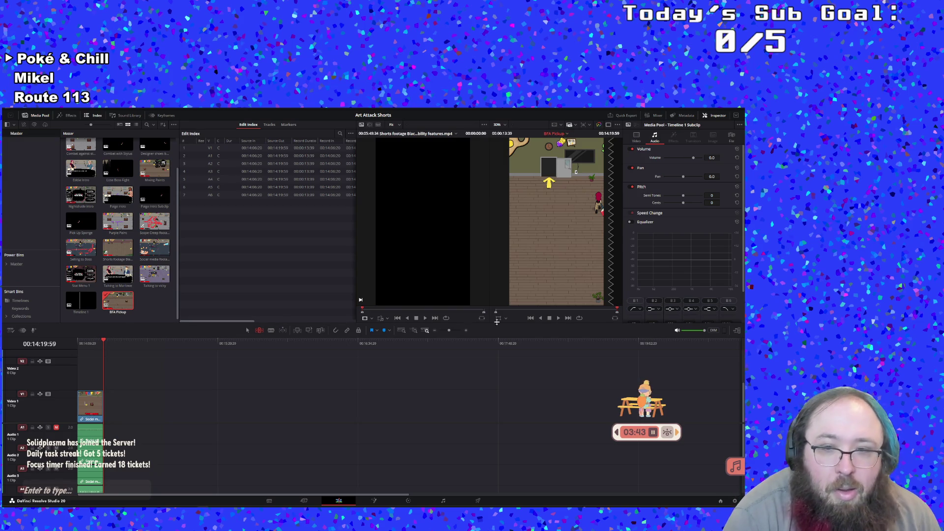
Return the playhead to the subclip's start and load the Social media footage clip for preview.
click(558, 320)
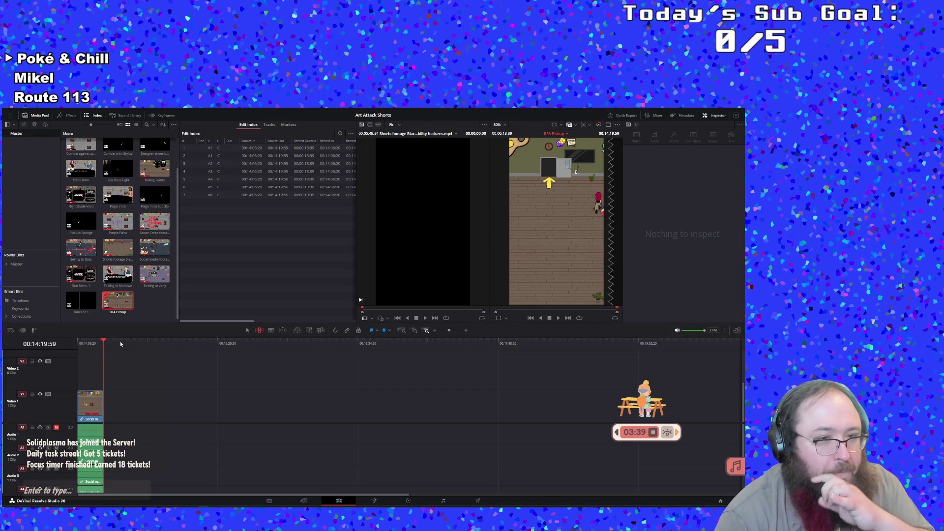
click(78, 348)
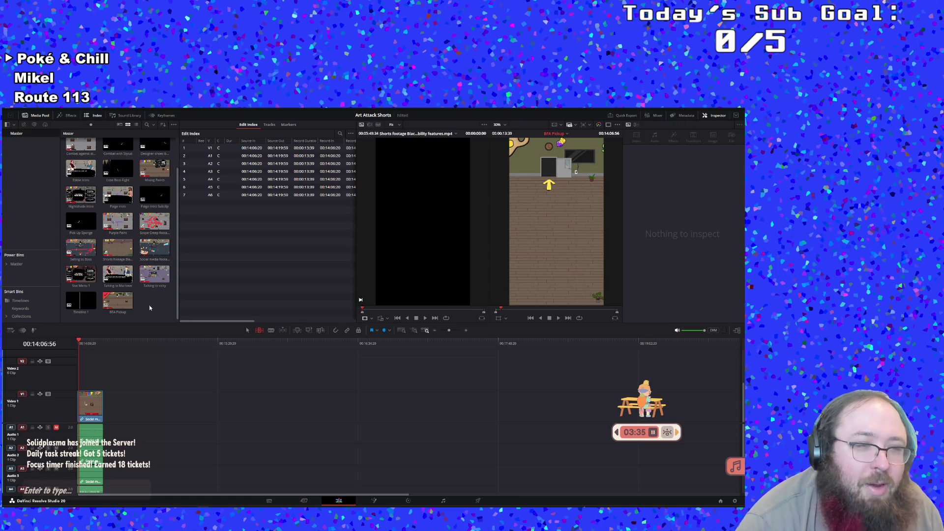
click(167, 249)
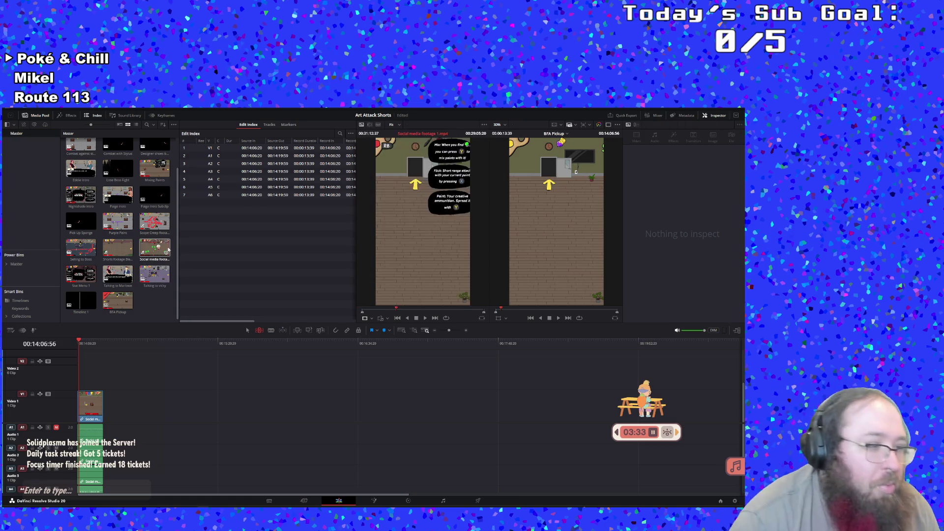
click(317, 274)
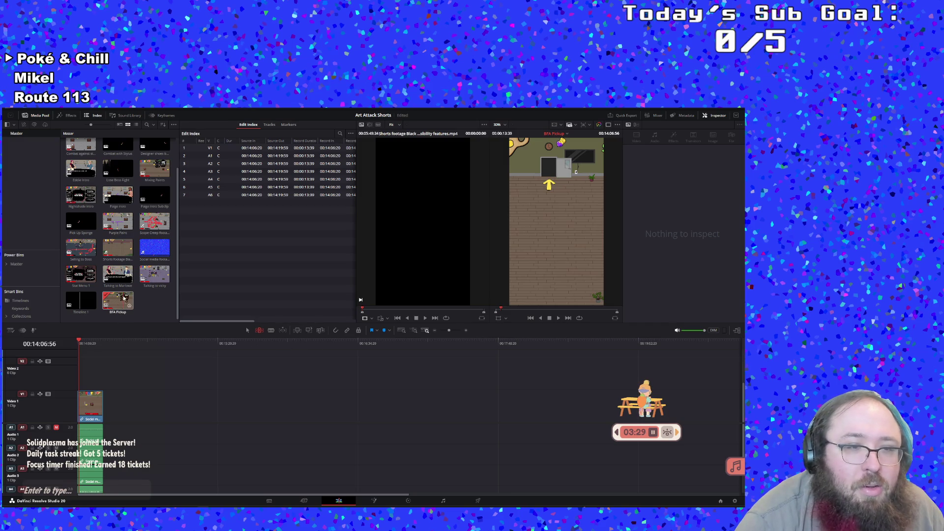
Reopen Timeline 1 and repeatedly rewatch the gameplay near 14:28, then stop playback.
double_click(80, 300)
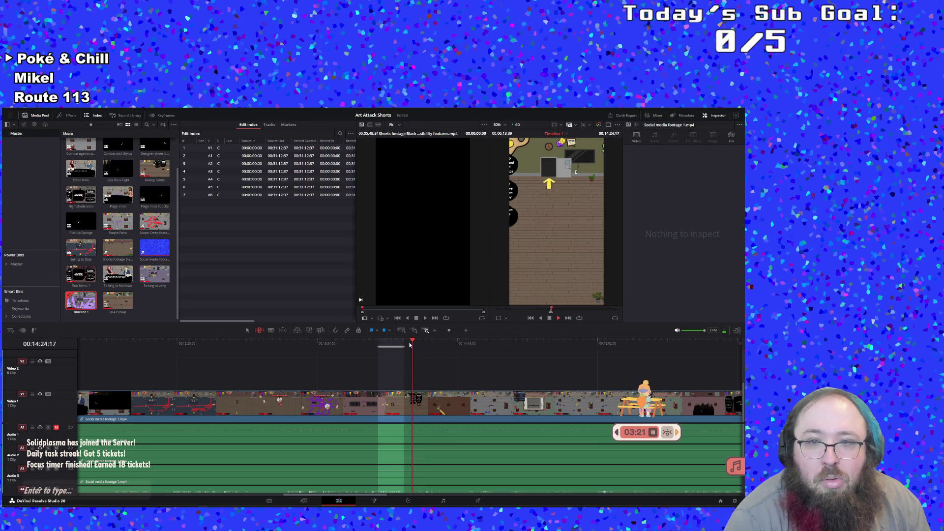
click(402, 341)
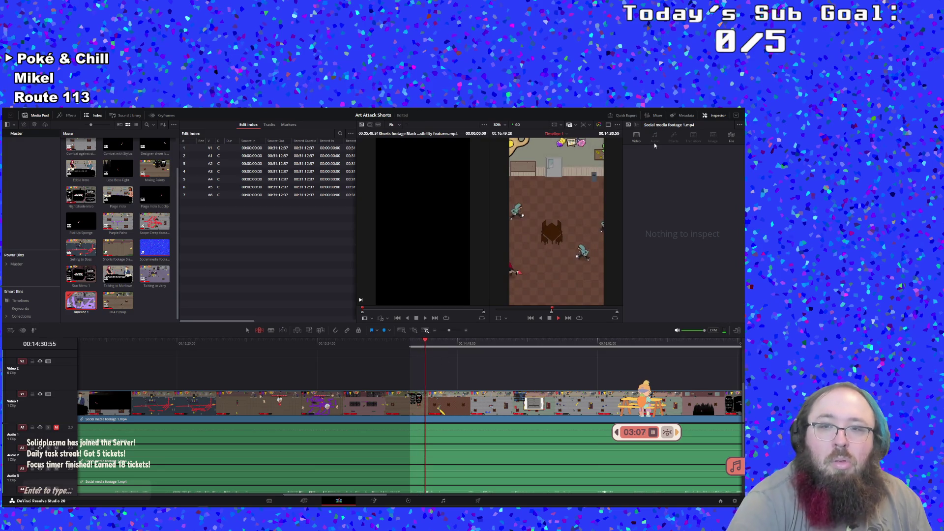
click(419, 343)
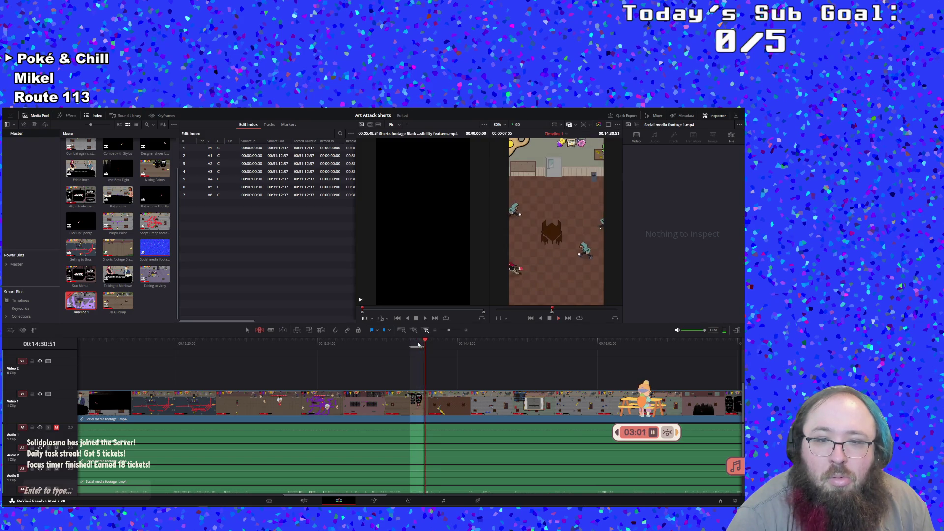
click(418, 343)
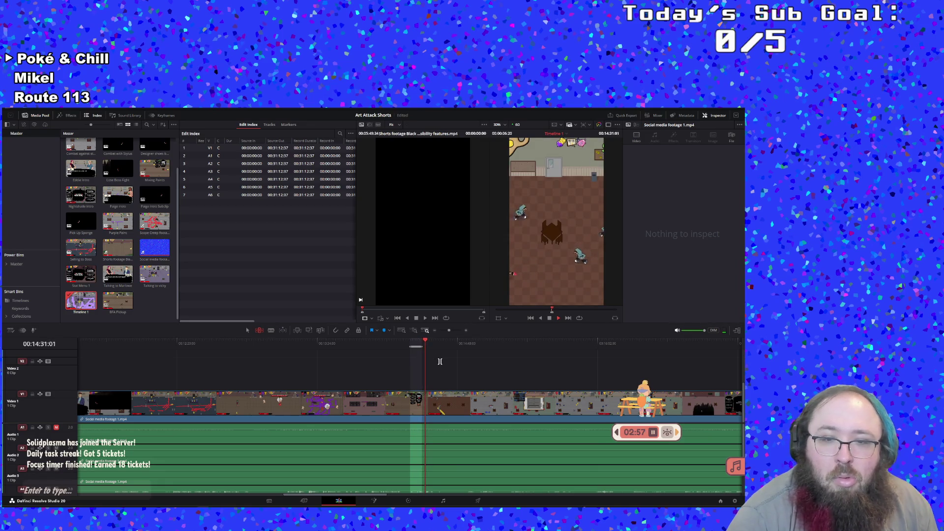
click(551, 320)
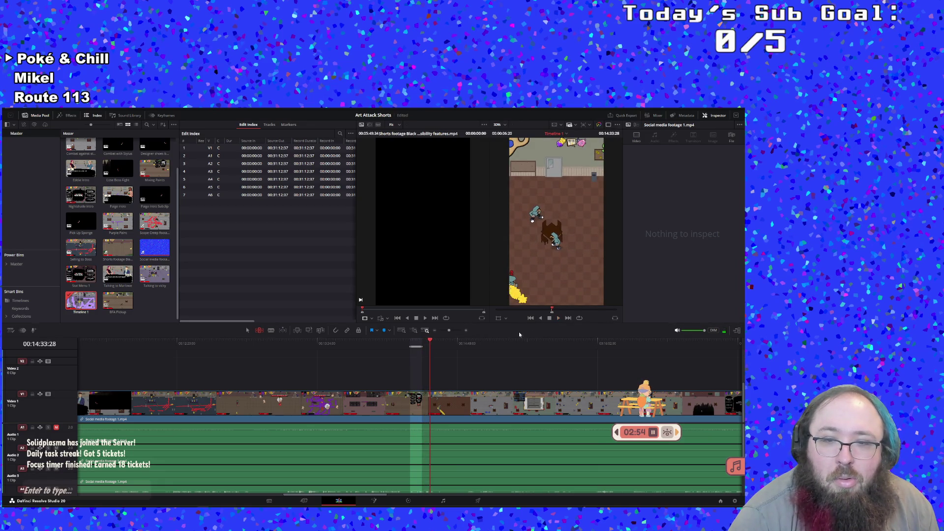
right_click(416, 345)
Create a subclip of the Swindler pickup from the marked range, open it and preview it.
click(423, 347)
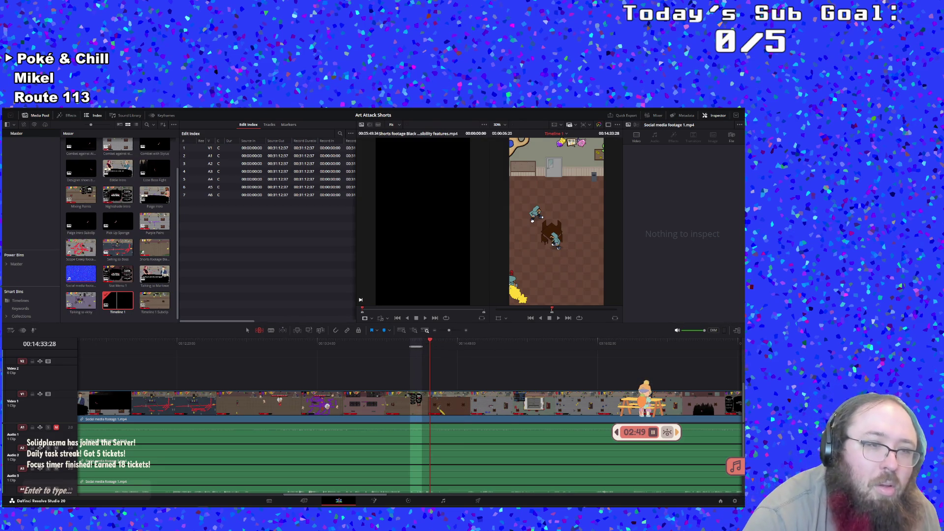
double_click(154, 300)
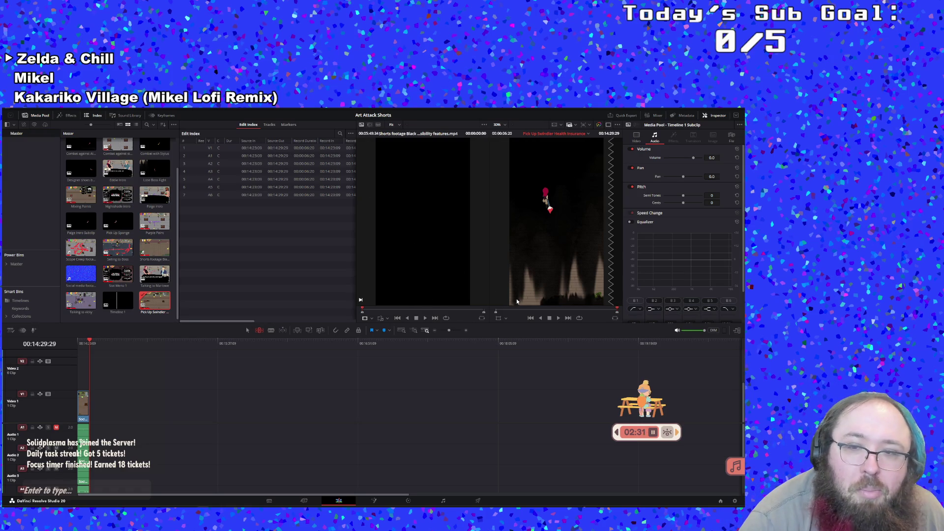
click(559, 320)
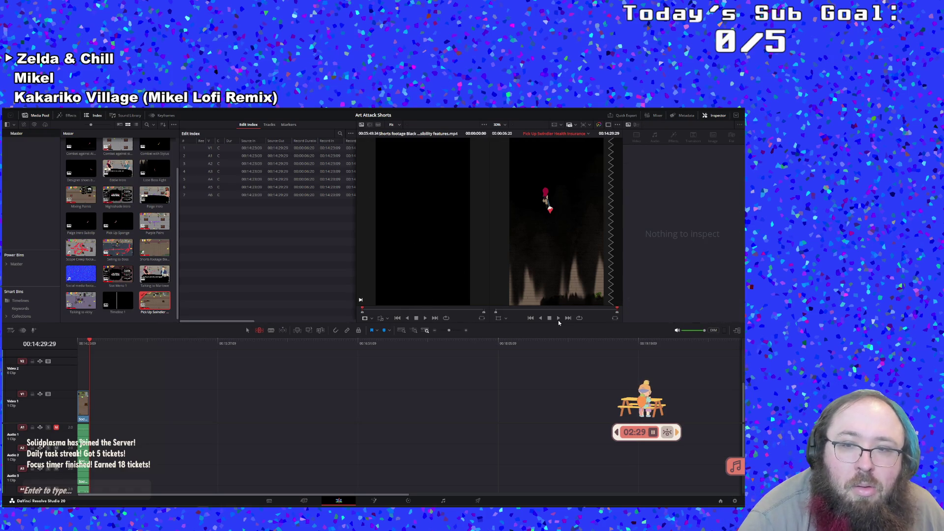
click(559, 318)
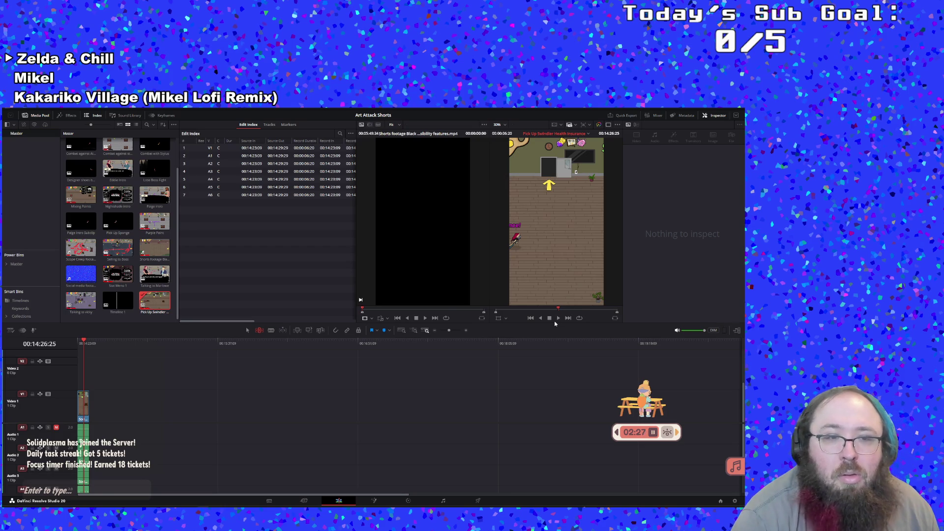
Reopen Timeline 1, zoom in, and set an In point where the next action starts.
double_click(123, 304)
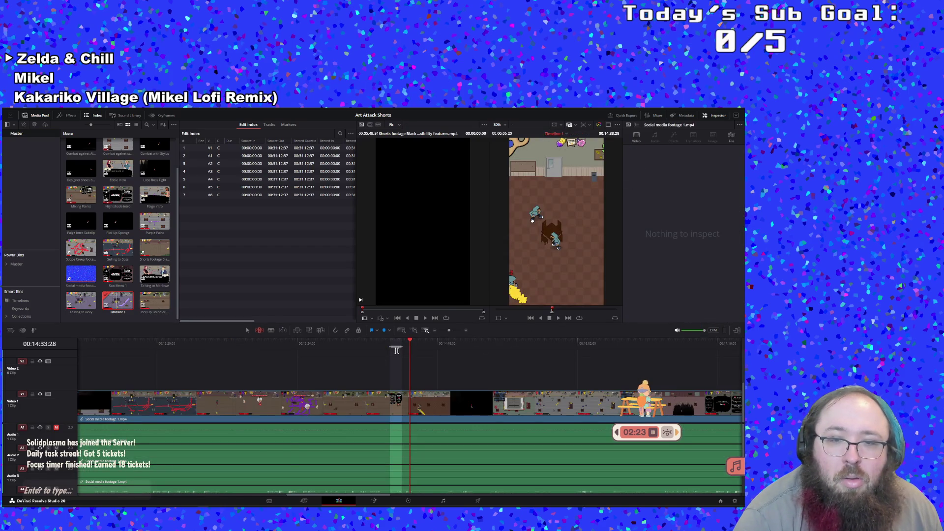
drag(402, 341, 402, 340)
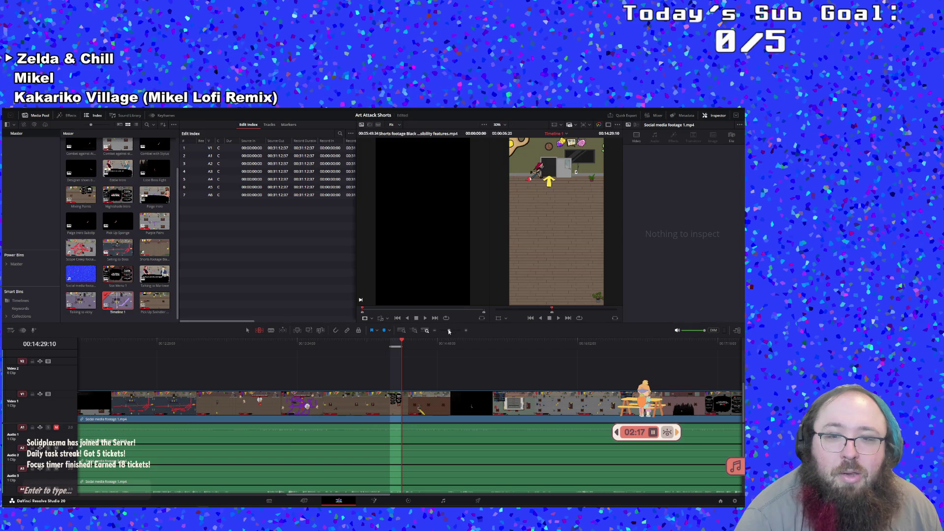
drag(448, 331, 458, 331)
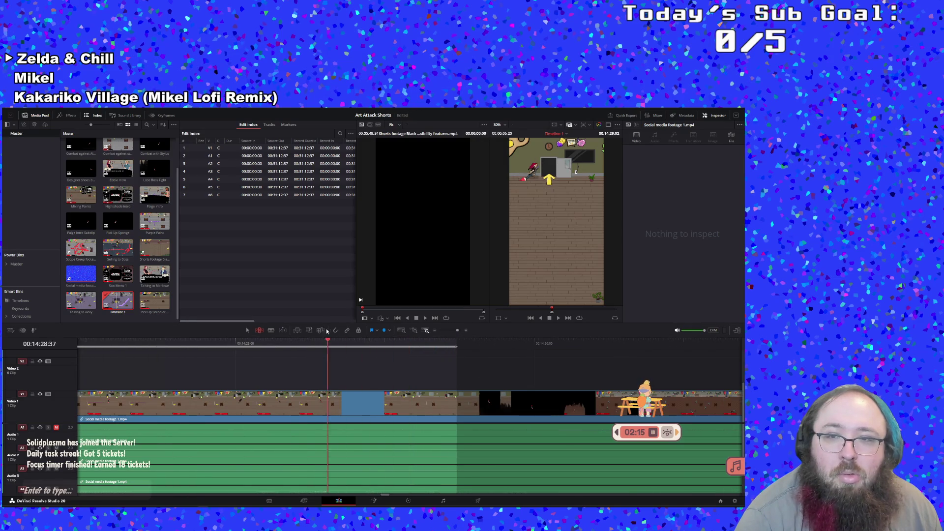
drag(313, 341, 468, 335)
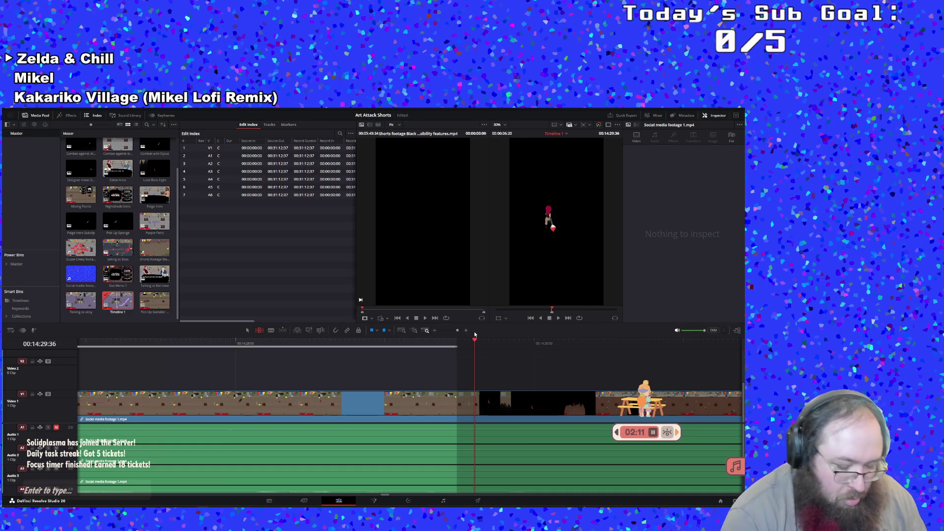
key(i)
Play the footage onward, scrub back to review, and resume playback toward about 14:51.
key(space)
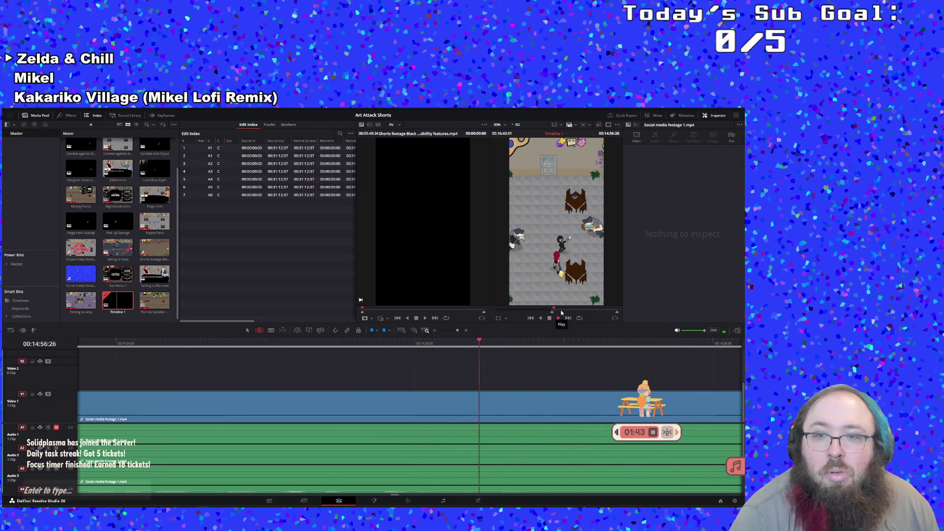
click(558, 319)
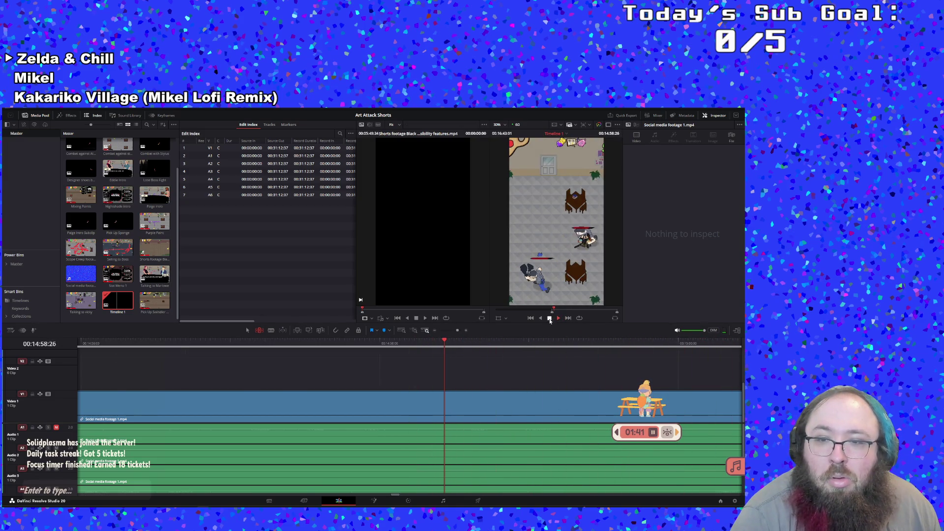
drag(186, 345, 224, 356)
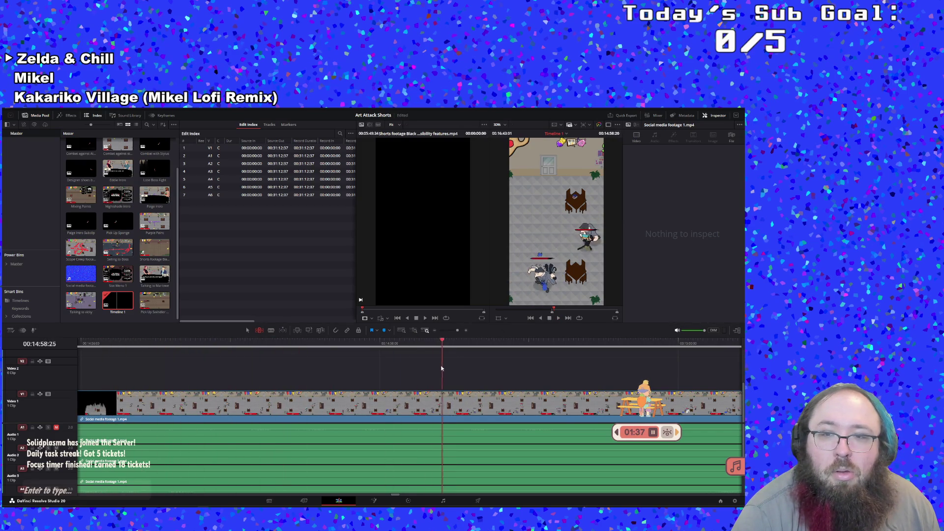
mouse_move(225, 358)
mouse_down()
mouse_move(253, 391)
mouse_move(402, 392)
mouse_up()
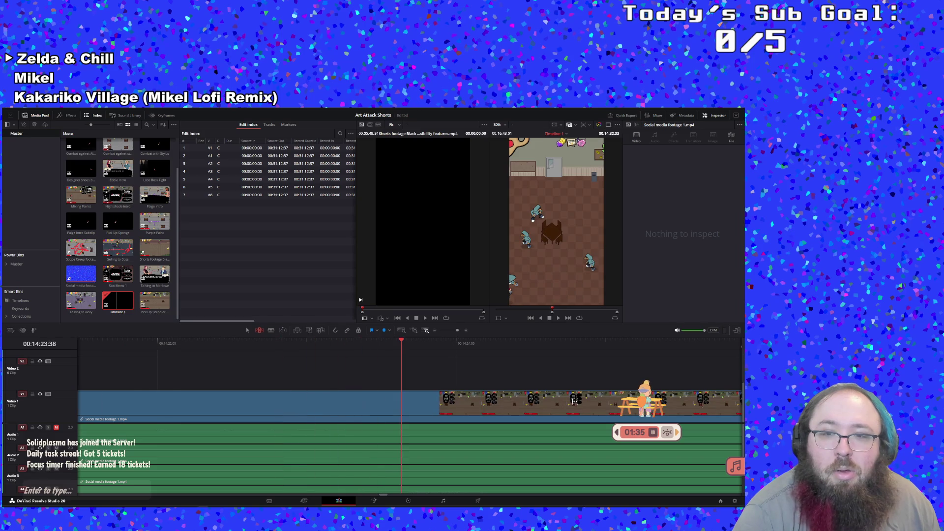
key(space)
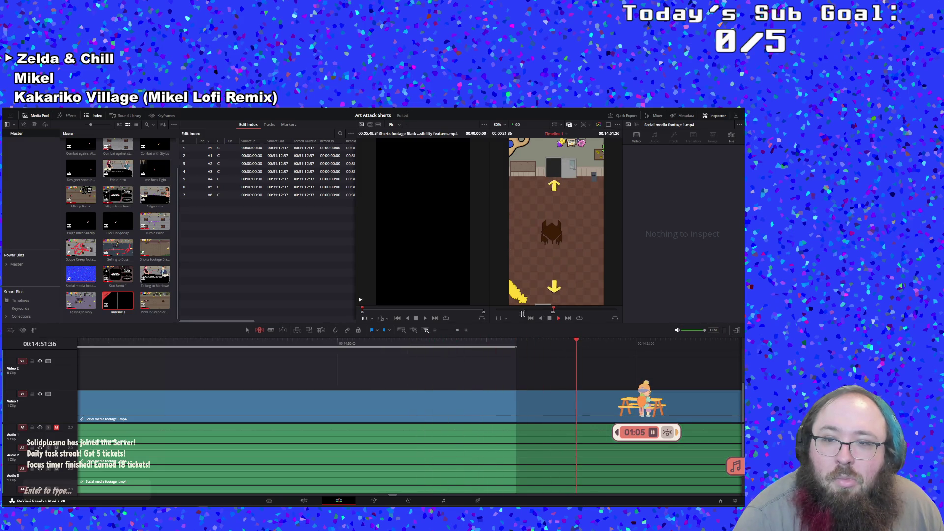
Stop at the action's end and create a subclip spanning roughly 14:30–14:51, opening it.
key(space)
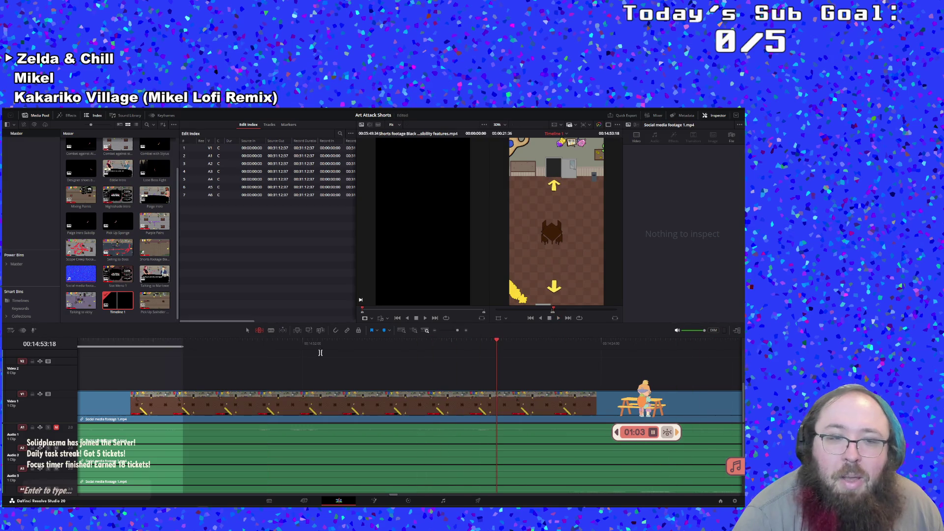
right_click(180, 347)
click(206, 369)
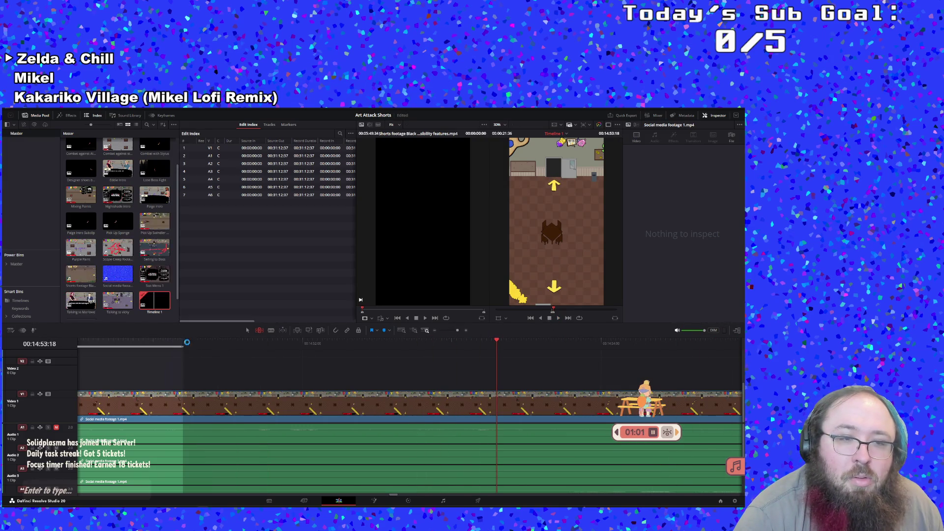
double_click(85, 308)
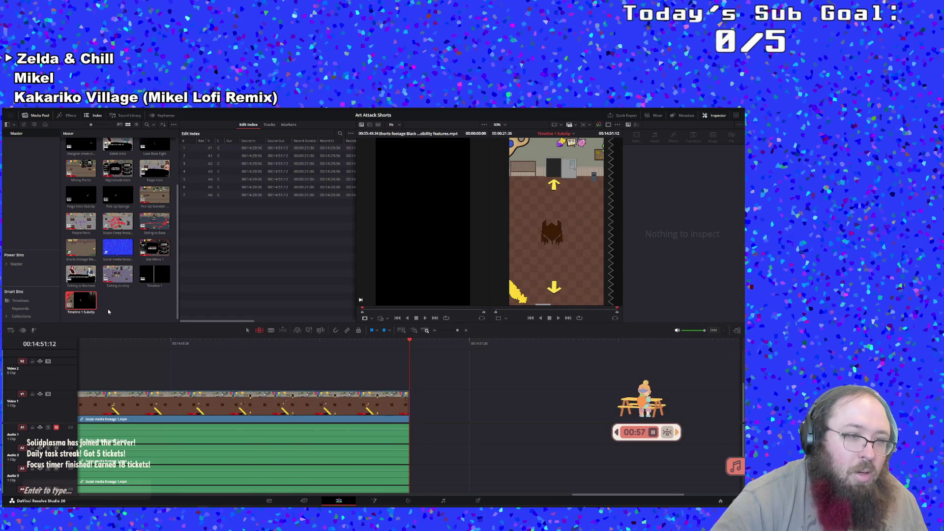
Rename the new subclip to 'Yellow Paint', then select Timeline 1 in the media pool.
click(91, 314)
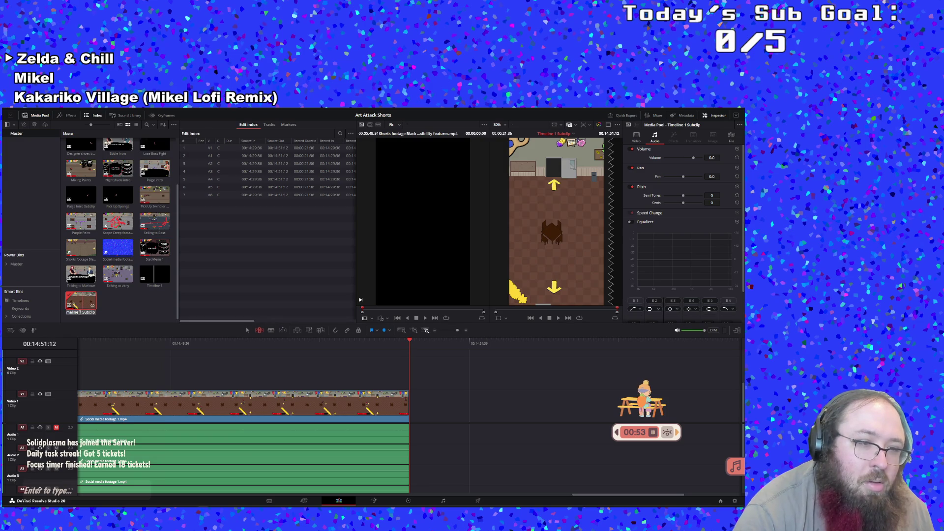
key(BackSpace)
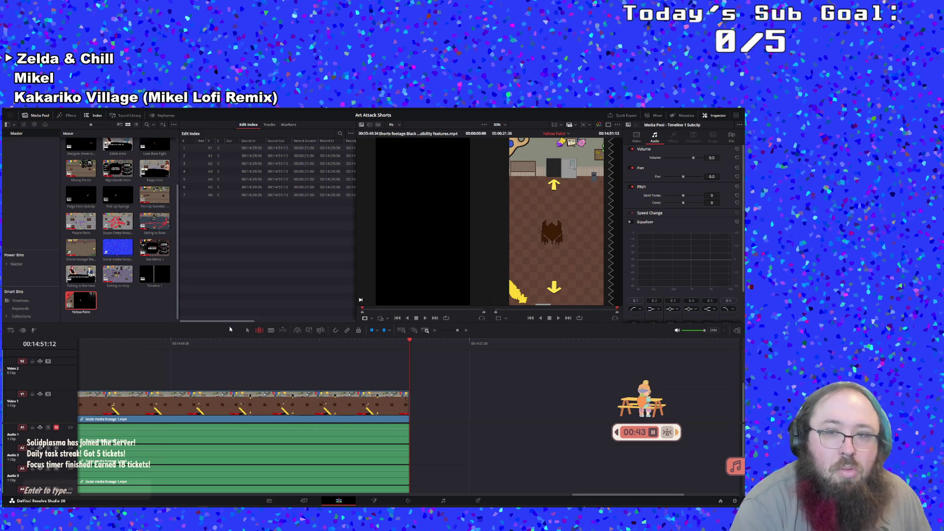
click(560, 320)
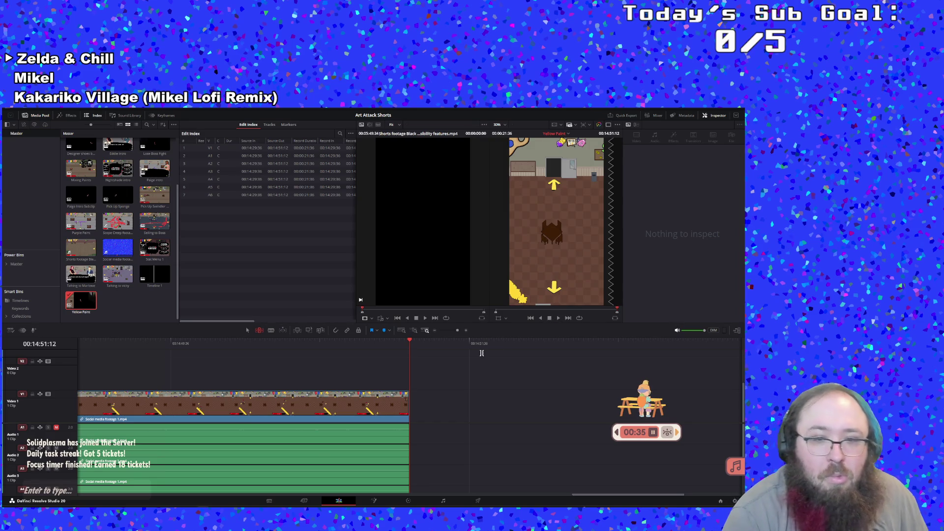
click(165, 279)
Reopen Timeline 1 and play forward and in reverse to locate the next gameplay section.
double_click(164, 279)
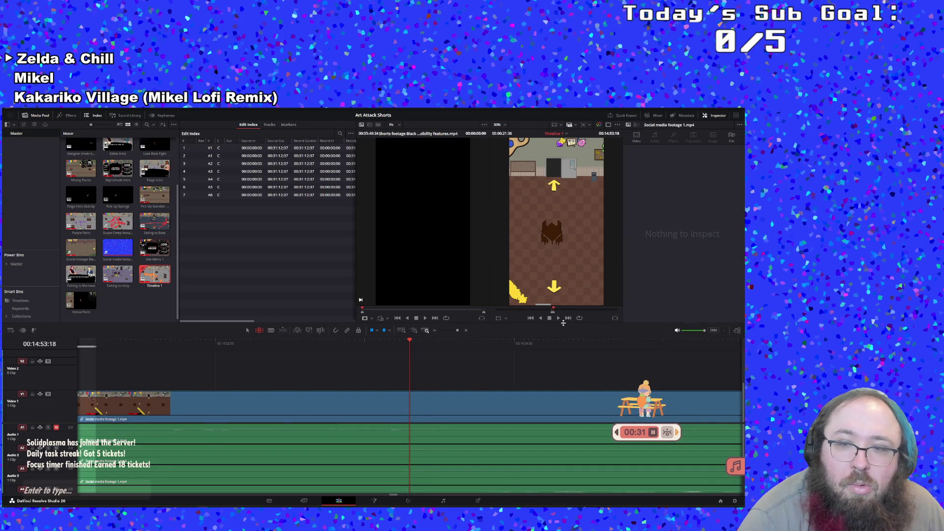
click(558, 318)
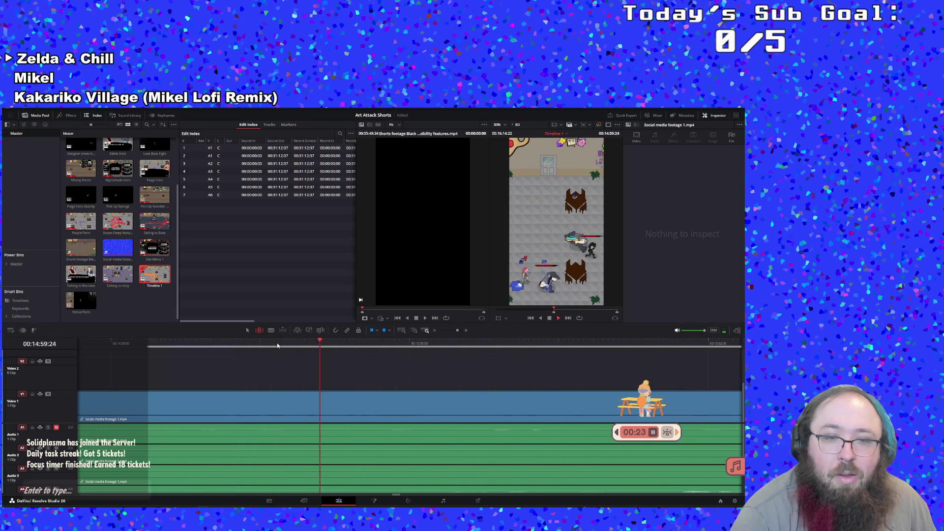
click(540, 318)
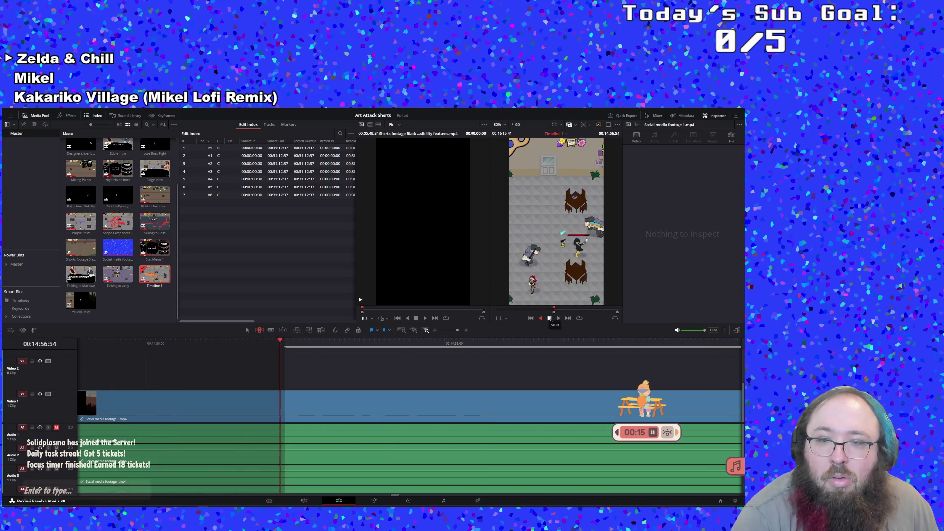
click(550, 318)
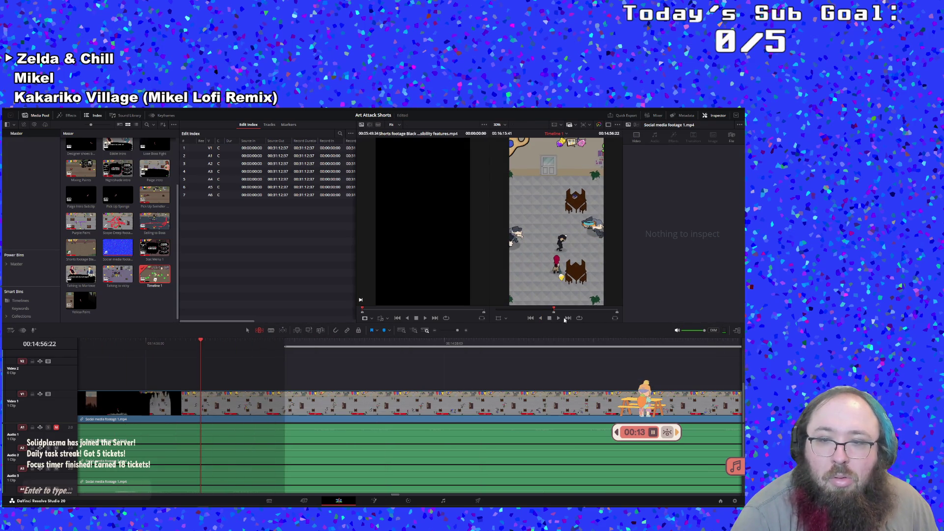
click(557, 318)
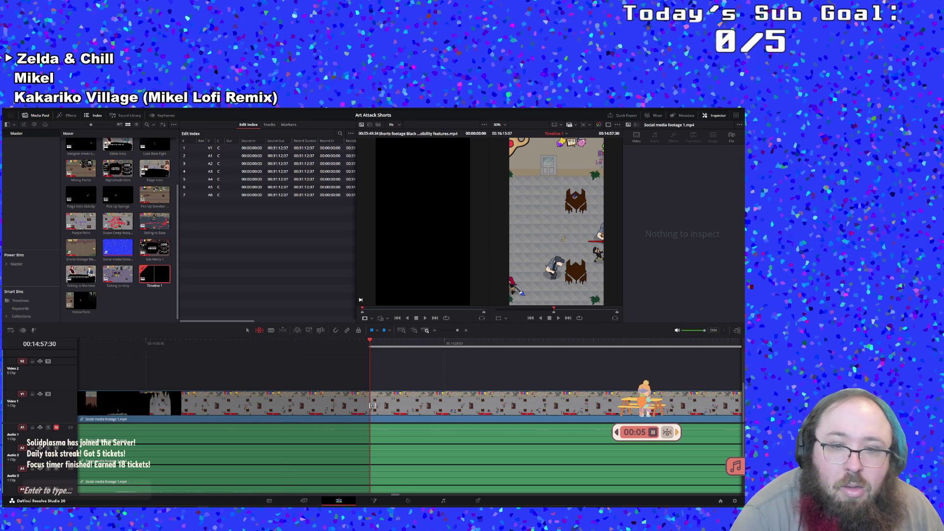
Mark In at the section's start and play on to about 15:16:34 before stopping.
right_click(380, 346)
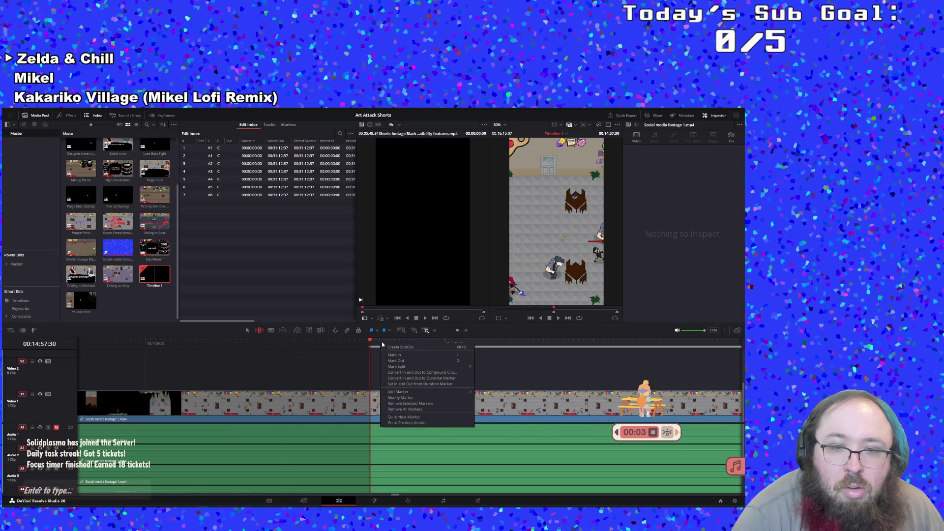
click(559, 317)
click(559, 318)
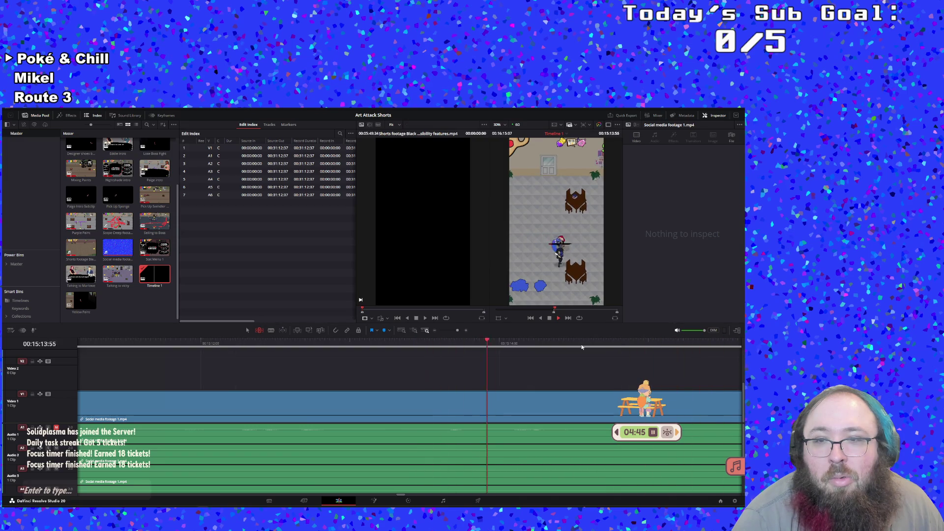
click(558, 318)
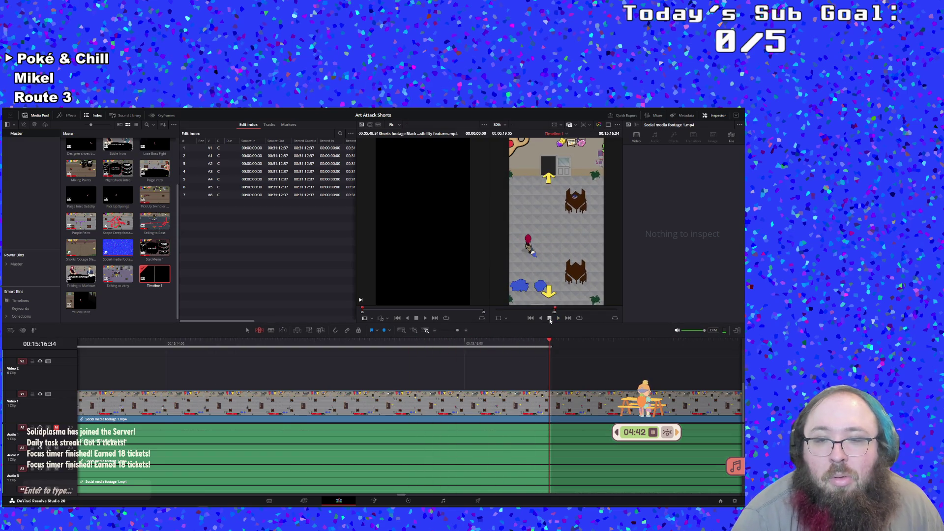
Turn the 14:57–15:16 range into a subclip, open it, and begin renaming it 'Blue…'.
right_click(409, 340)
click(417, 343)
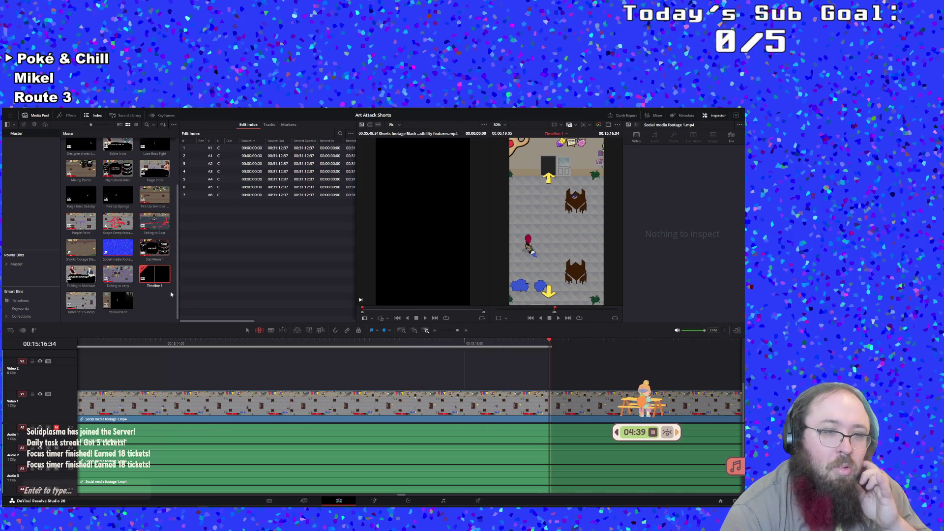
double_click(89, 311)
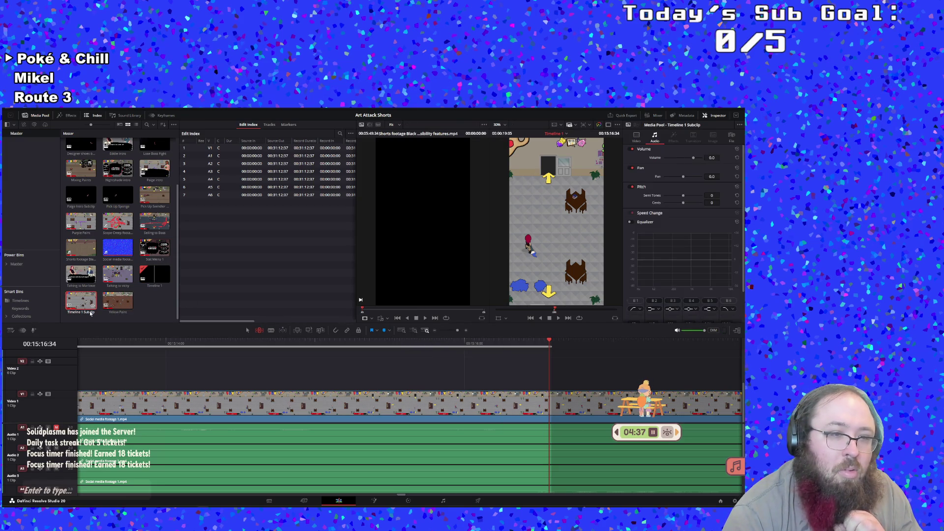
click(84, 312)
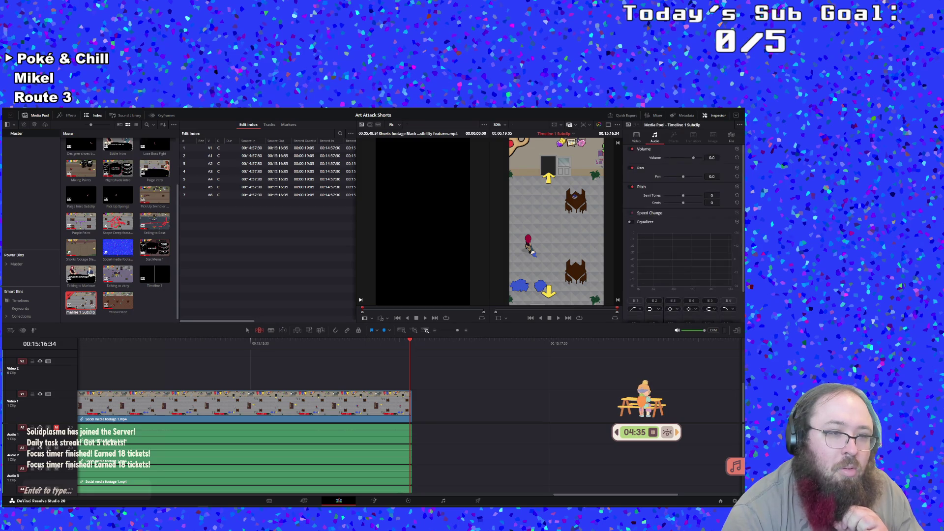
text(Blue Paint and AI ...)
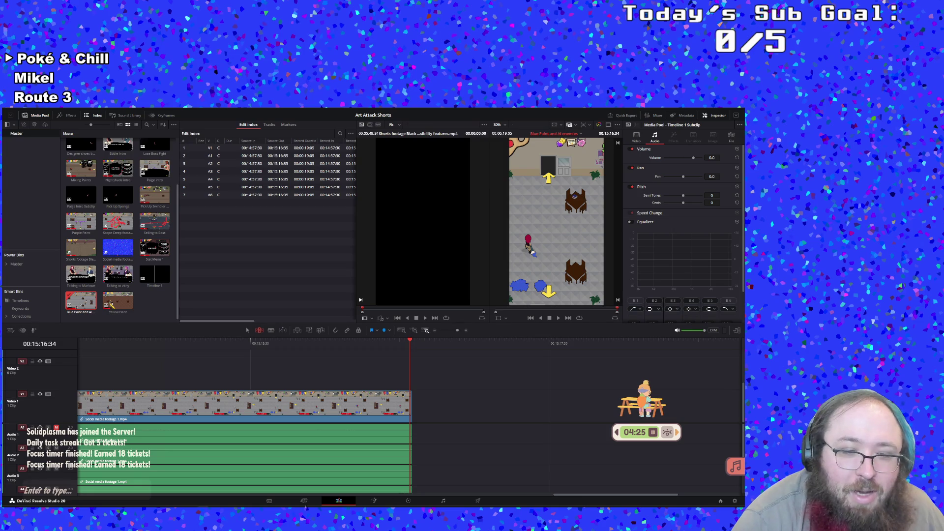
Switch to the Slay the Spire 2 Steam page and expand the full About This Game description.
click(239, 506)
scroll(150, 244, up, 3)
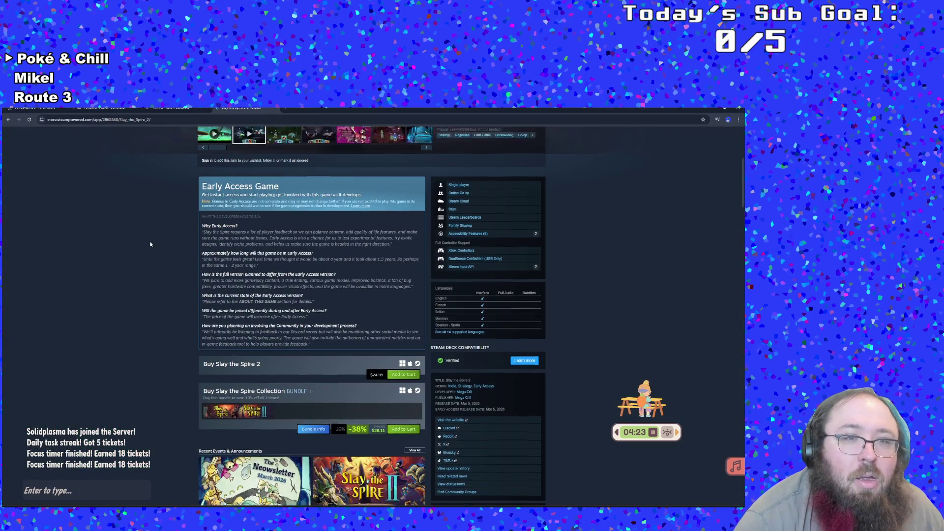
scroll(151, 245, down, 9)
scroll(150, 244, down, 3)
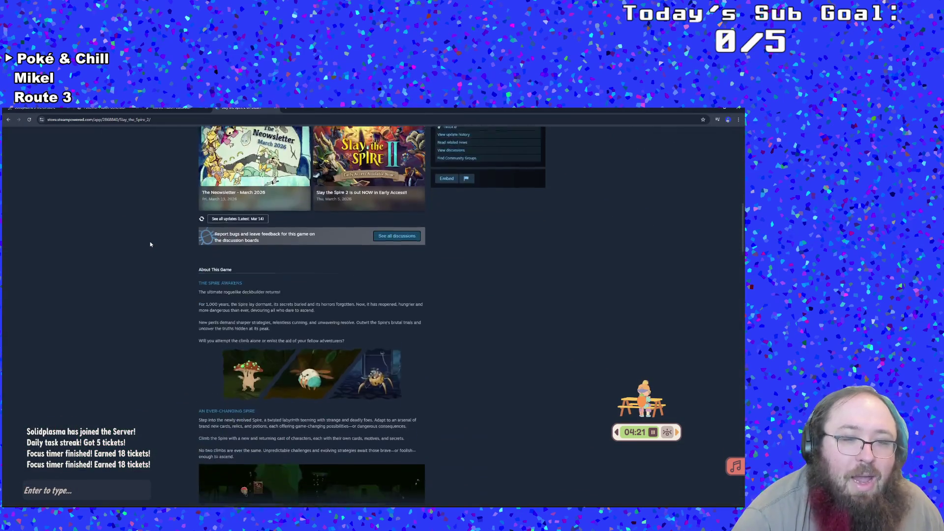
scroll(145, 254, down, 2)
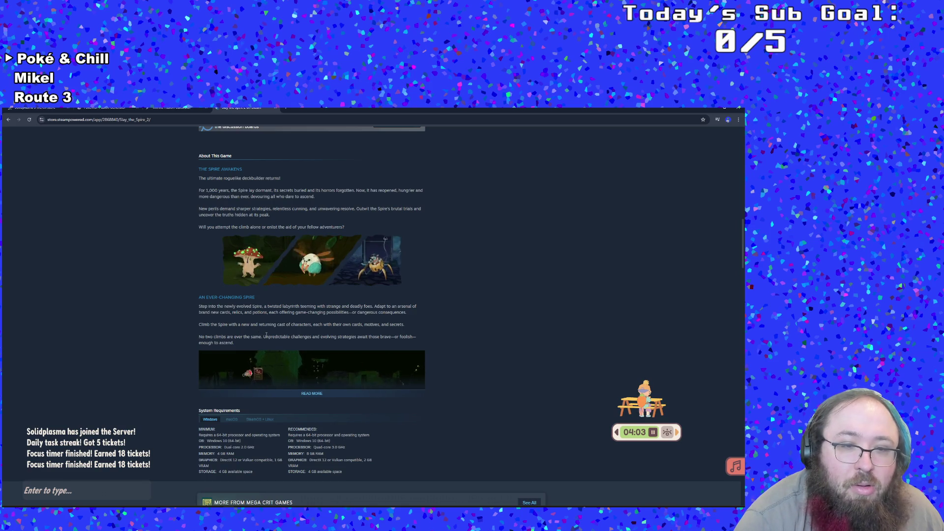
click(305, 393)
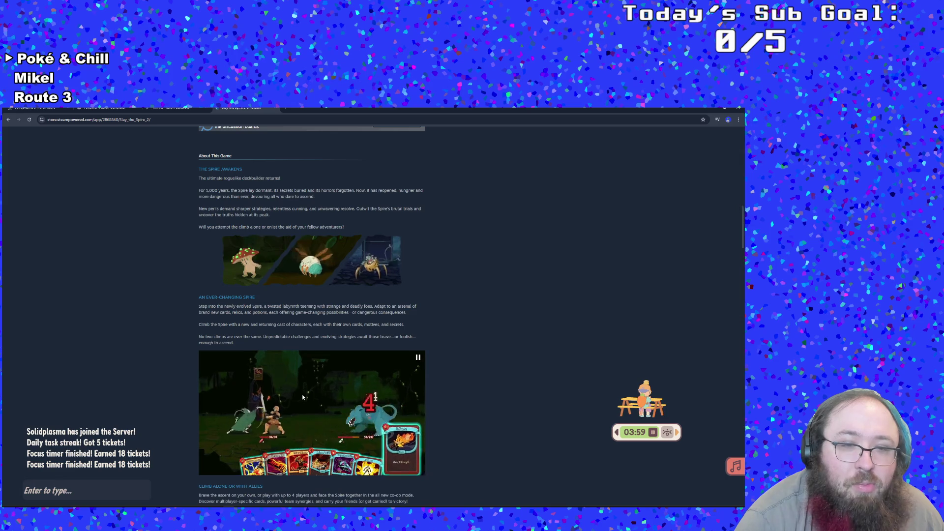
Read through the expanded description, then scroll back to the top of the store page.
scroll(303, 397, down, 1)
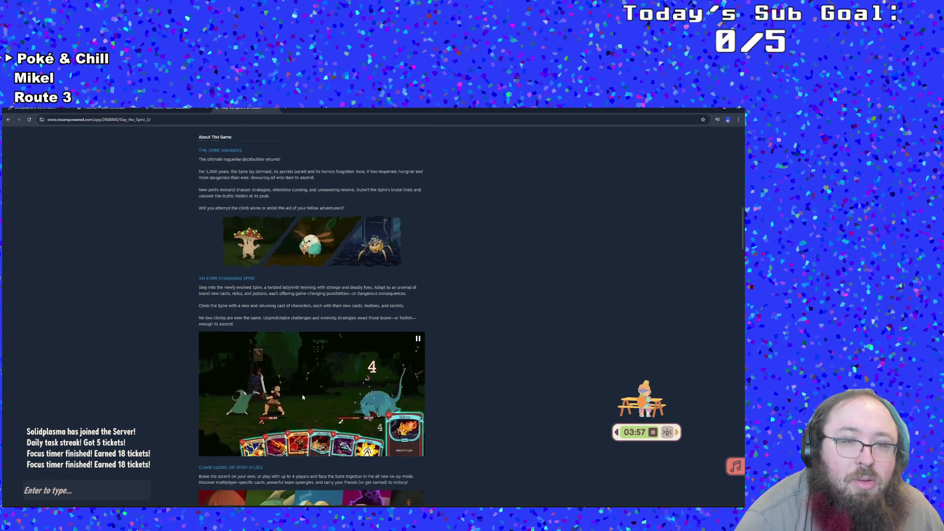
scroll(303, 397, down, 6)
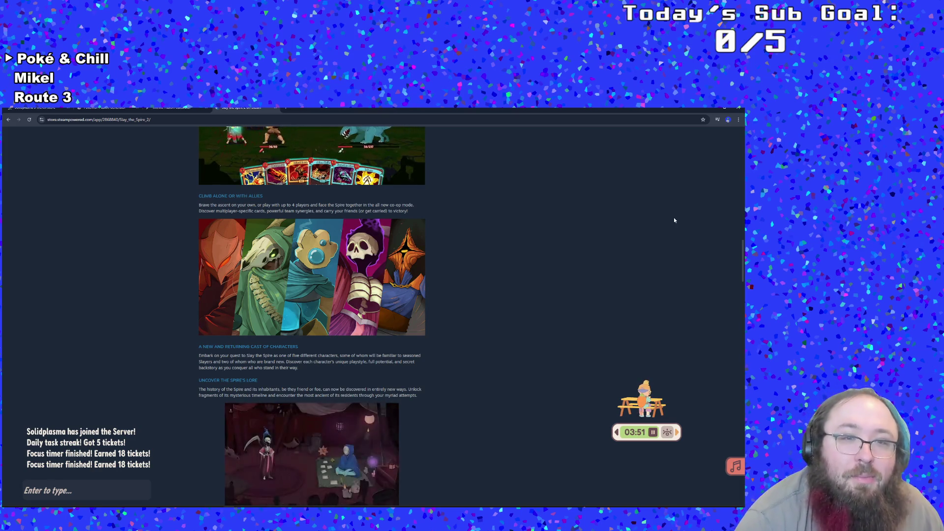
scroll(517, 320, down, 2)
scroll(517, 324, up, 2)
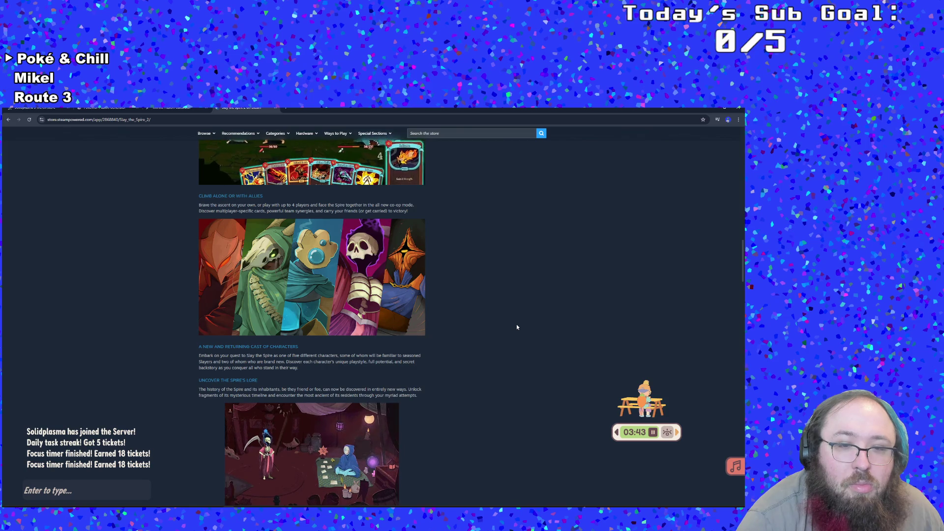
scroll(517, 328, down, 5)
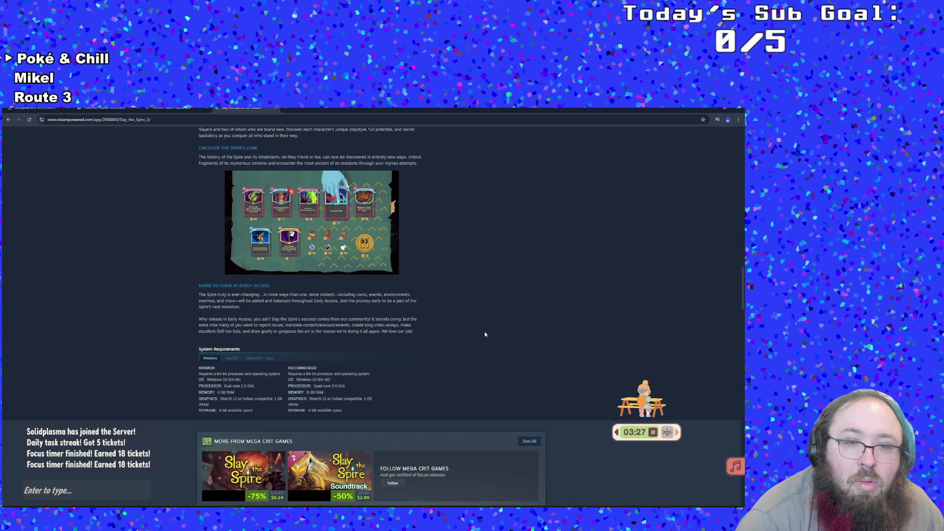
scroll(485, 334, down, 2)
scroll(484, 338, down, 2)
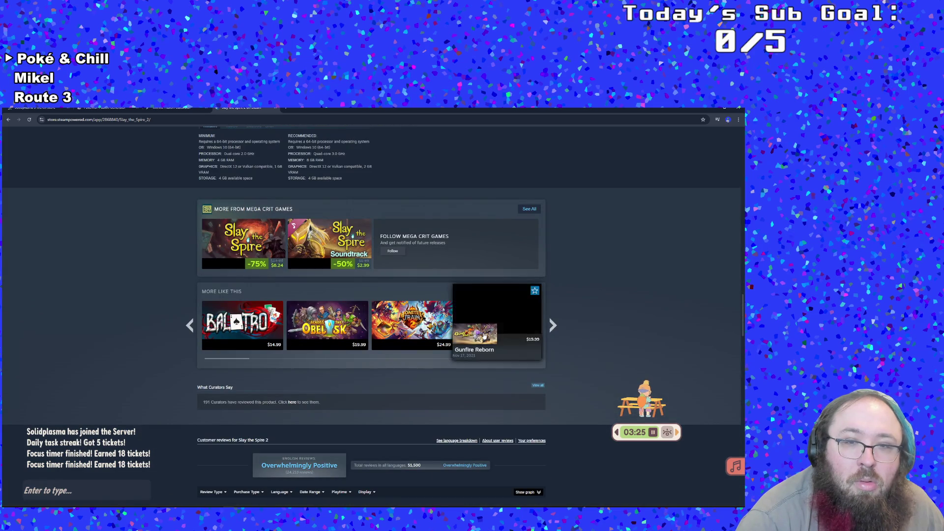
scroll(374, 332, up, 2)
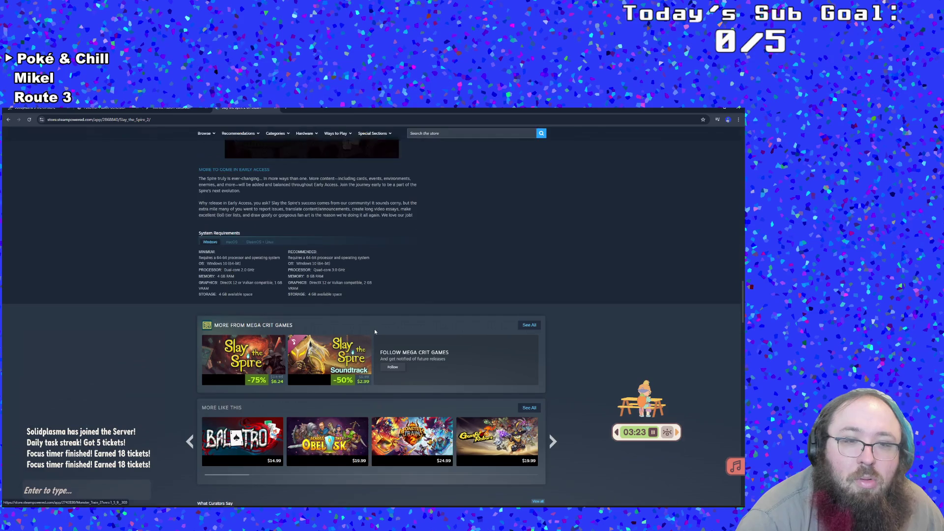
scroll(375, 333, up, 2)
scroll(375, 331, up, 3)
scroll(375, 331, up, 3)
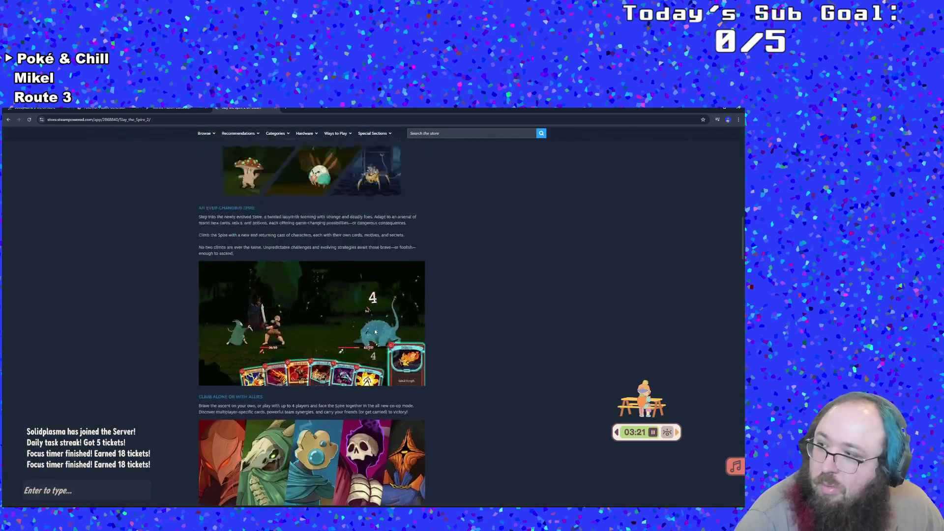
scroll(375, 331, up, 3)
scroll(379, 320, up, 3)
scroll(378, 318, up, 3)
scroll(379, 319, up, 3)
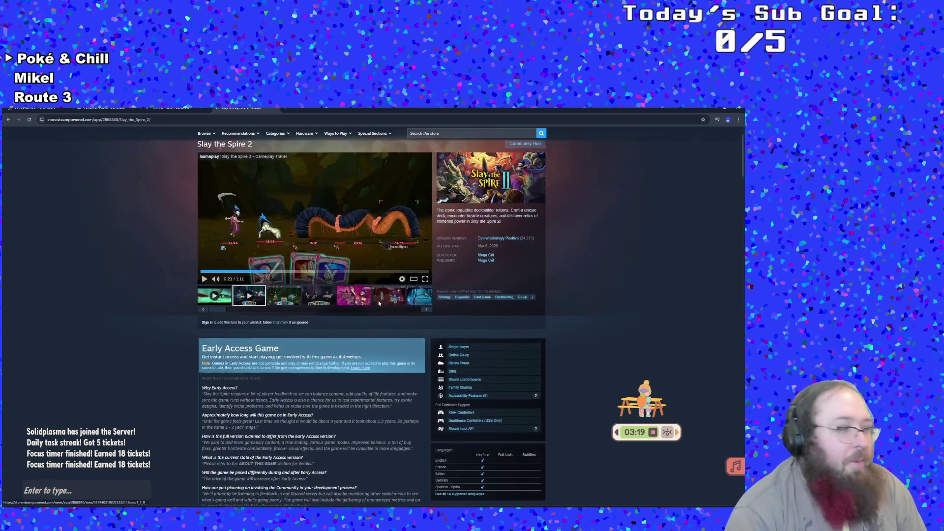
scroll(378, 288, up, 2)
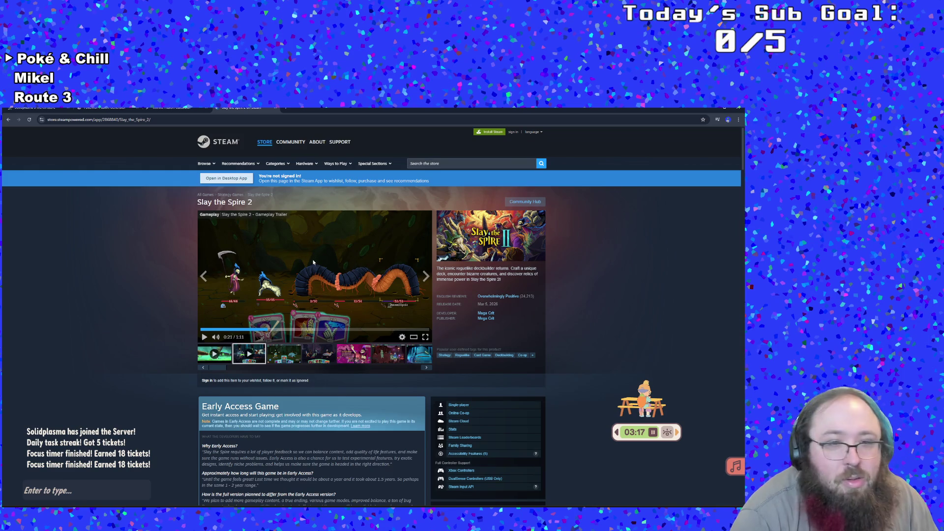